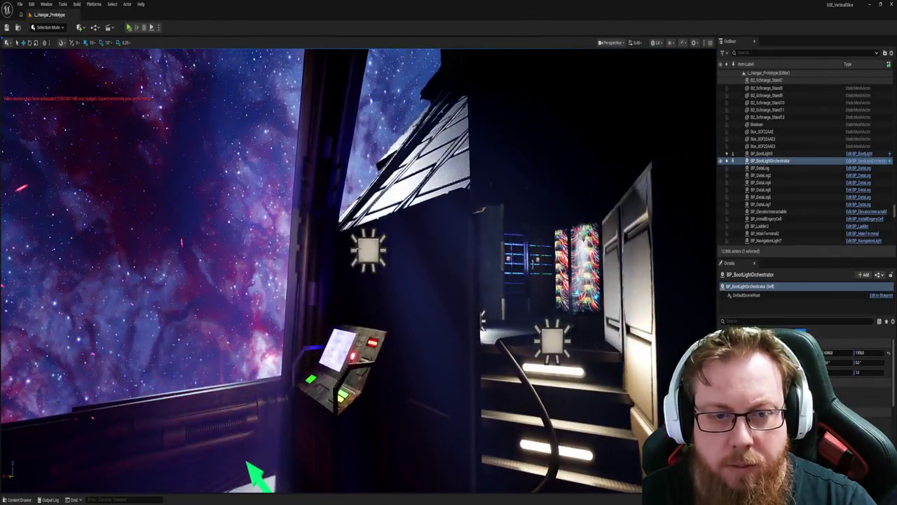
Frame RectLight6 beside the bridge console and open the BridgeBootSequence blueprints folder.
left_click(367, 250)
key("f")
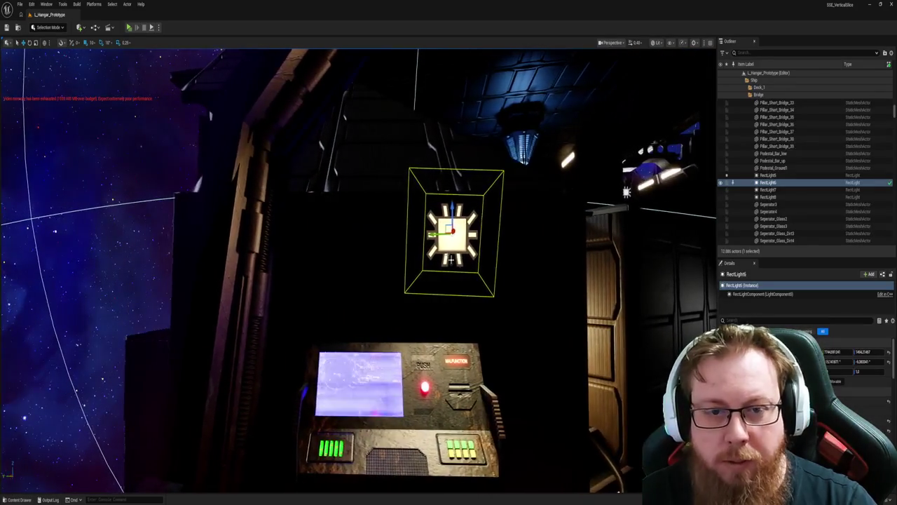
key("ctrl+space")
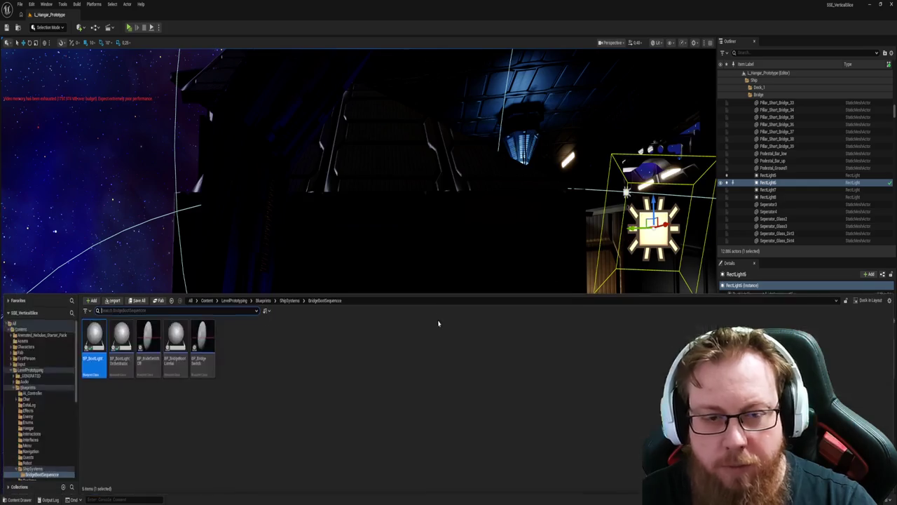
Close the Content Drawer, turn BP_BootLight4 to face the console front, and reselect RectLight6.
key("ctrl+space")
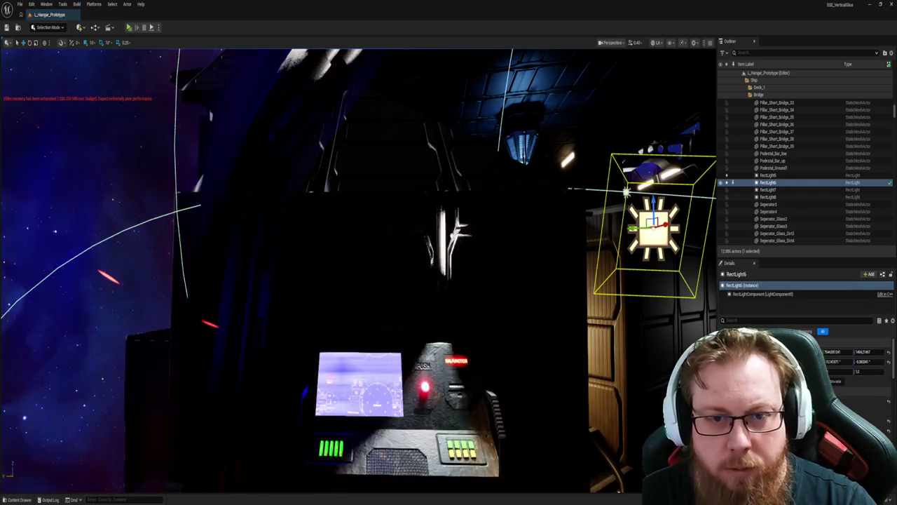
left_click(441, 247)
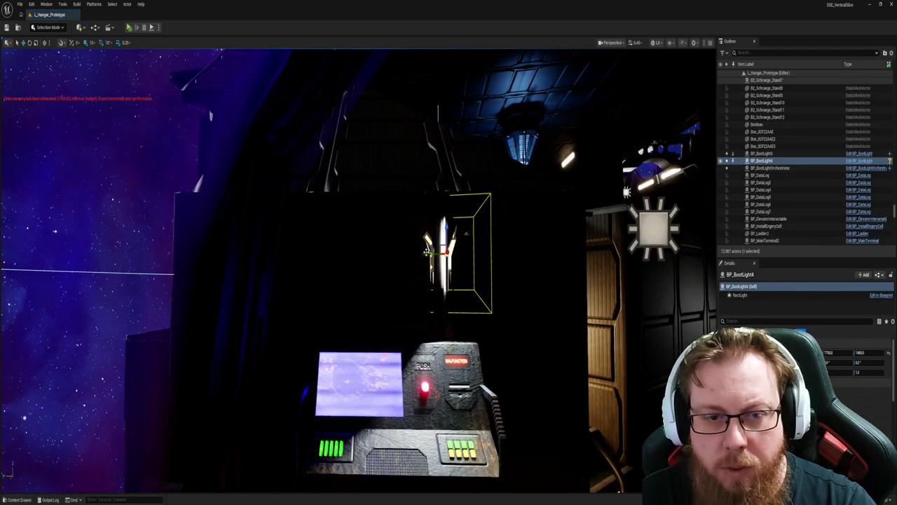
key("ctrl+z")
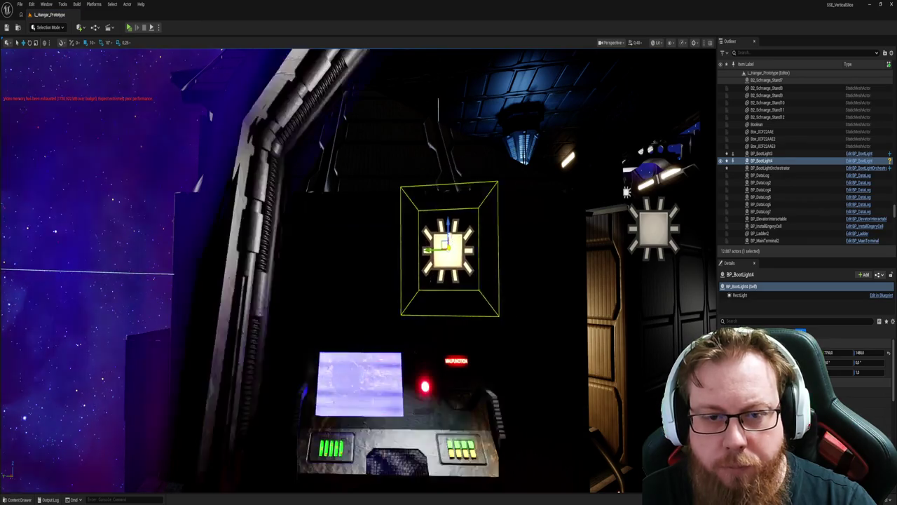
left_click(659, 220)
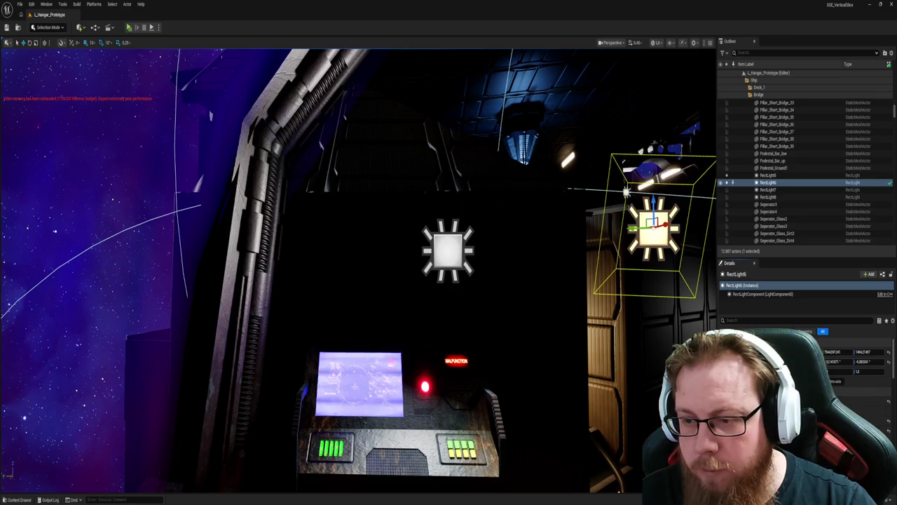
key("ctrl+z")
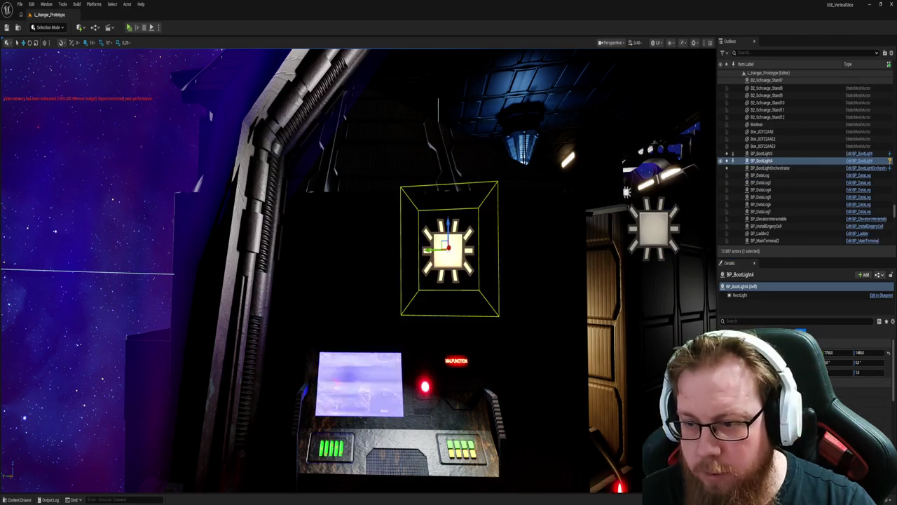
key("ctrl+z")
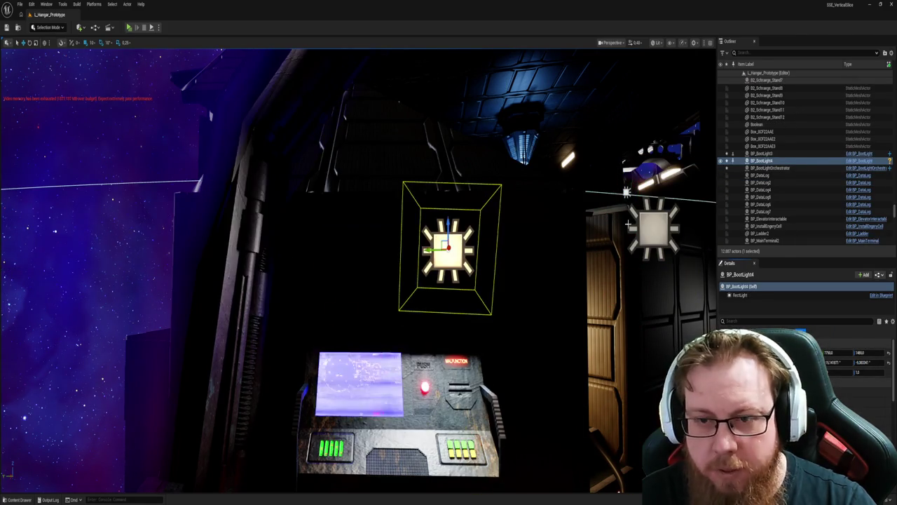
key("ctrl+z")
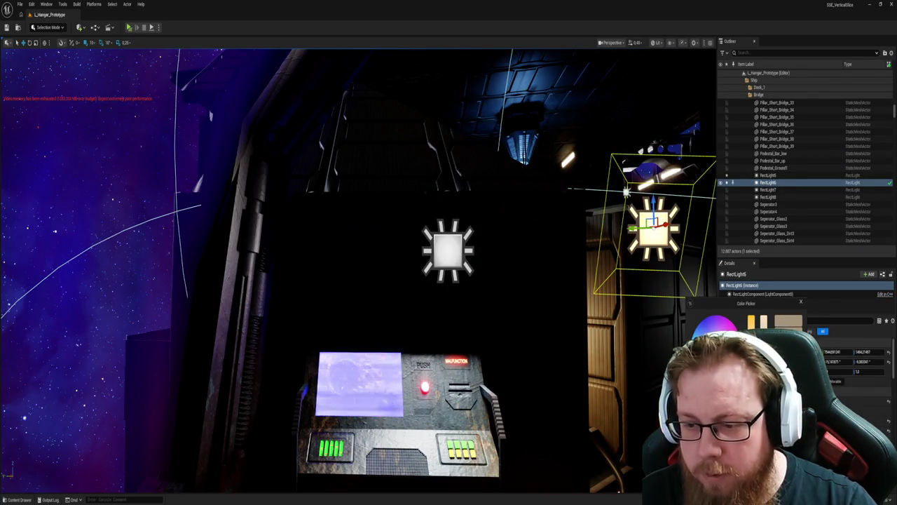
Compare BP_BootLight4 with RectLight6, pull the camera back, and open BP_BootLight for editing.
left_click(440, 238)
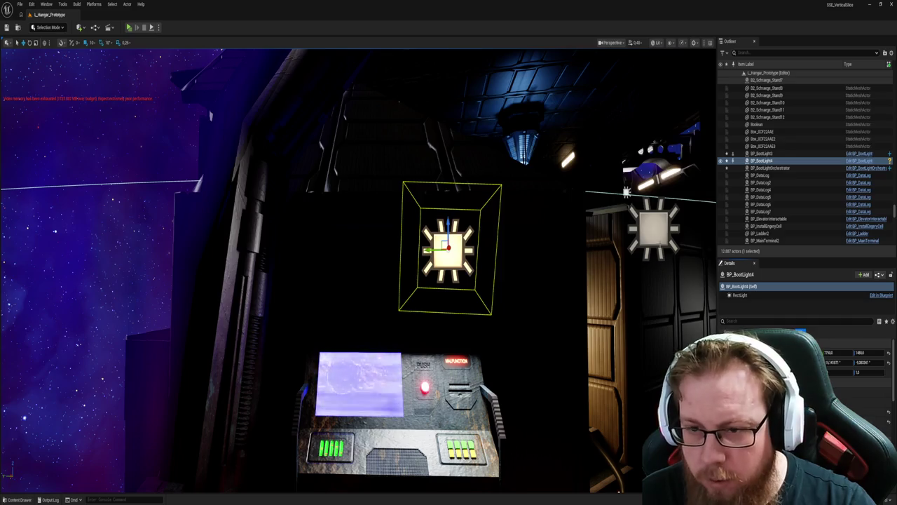
left_click(655, 226)
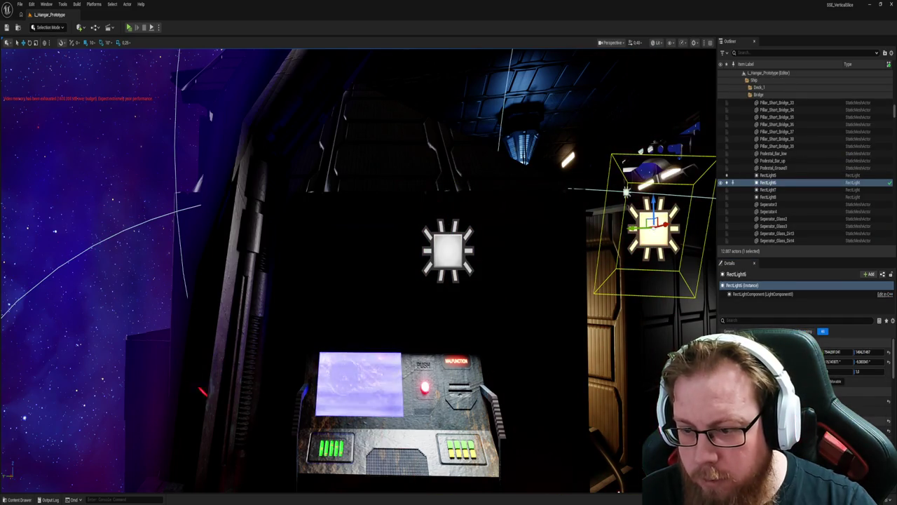
left_click(448, 244)
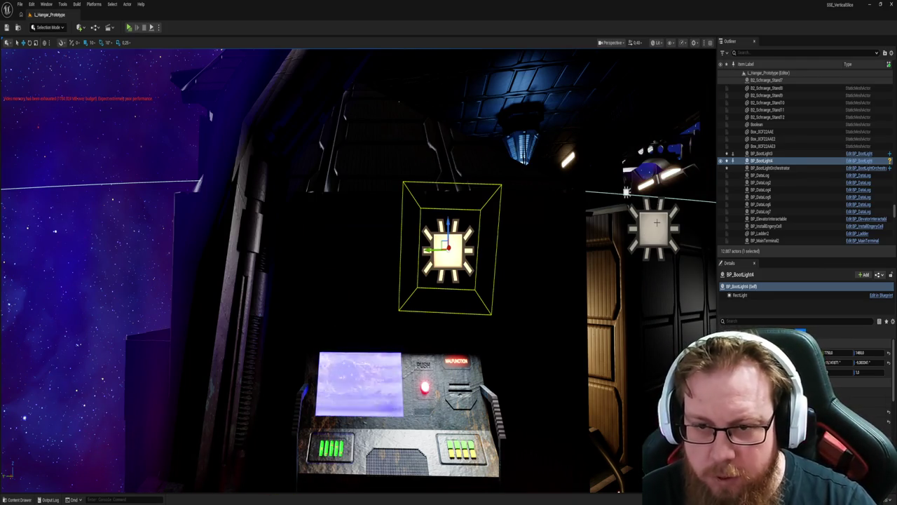
left_click_drag(616, 256, 484, 300)
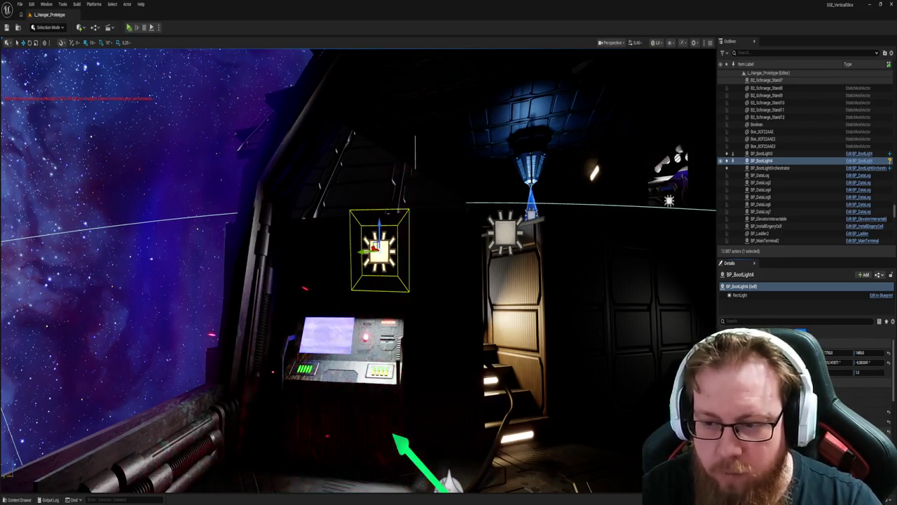
left_click_drag(483, 300, 484, 300)
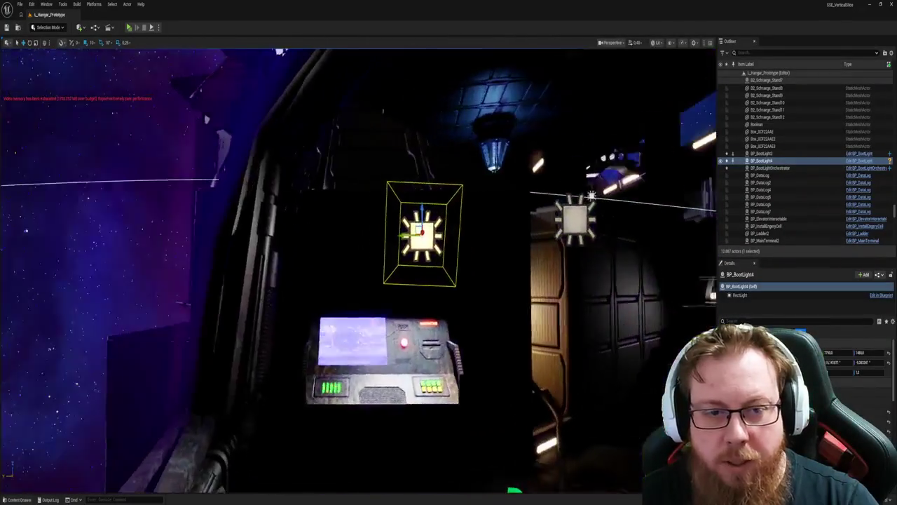
key("ctrl+e")
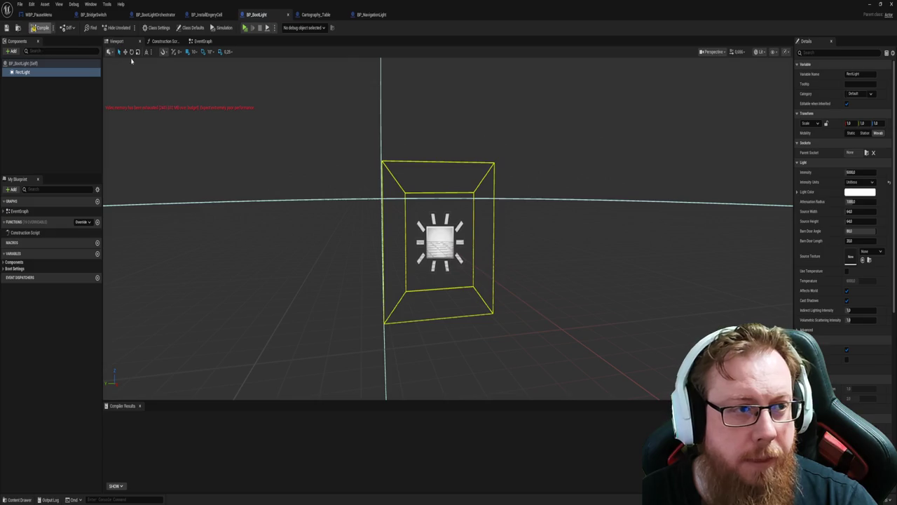
Set BP_BootLight's Attenuation Radius to 5000, compile, and minimize the Blueprint editor.
left_click(863, 202)
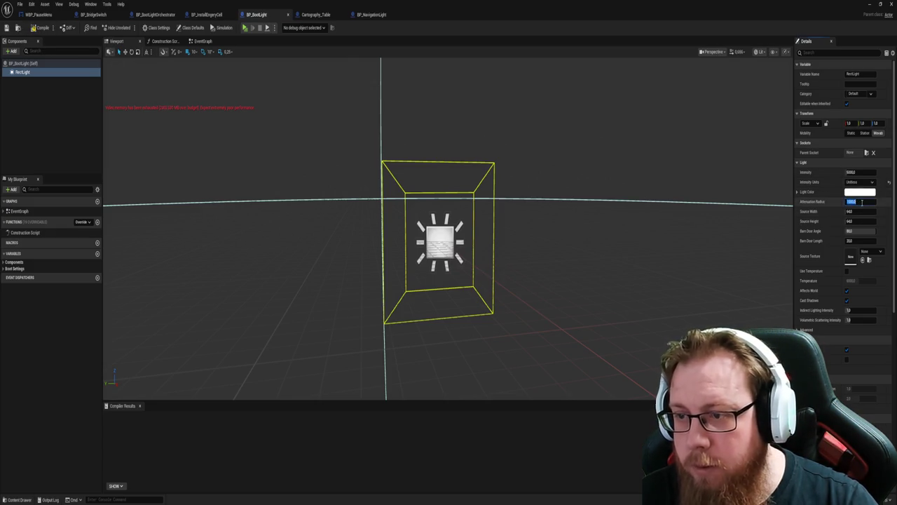
type("00")
key("Return")
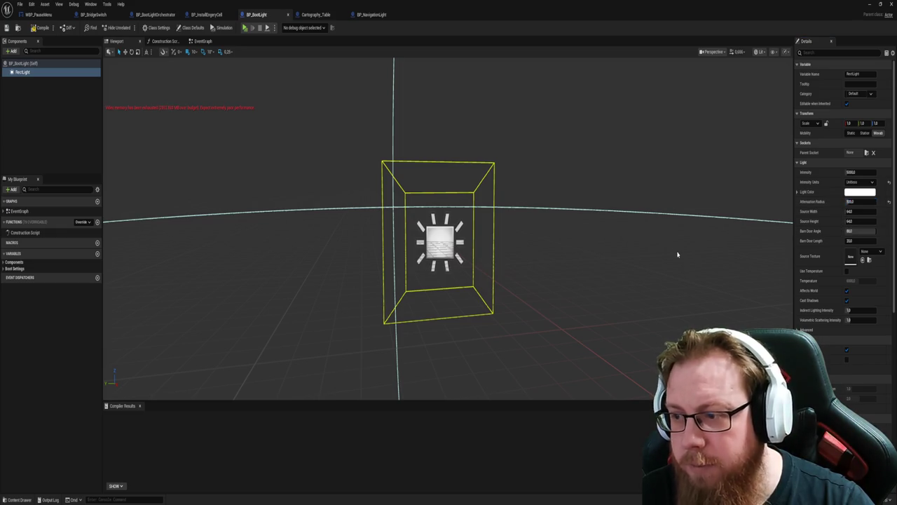
left_click(43, 28)
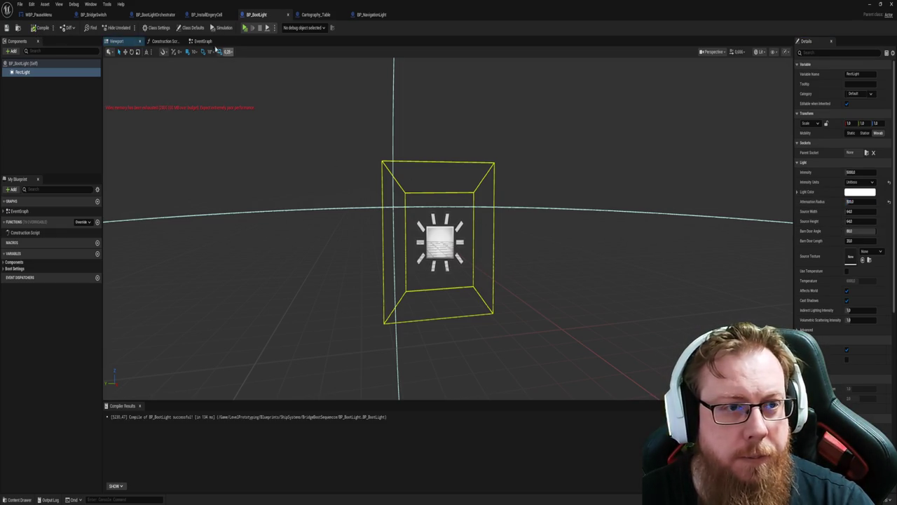
left_click(203, 41)
left_click(869, 6)
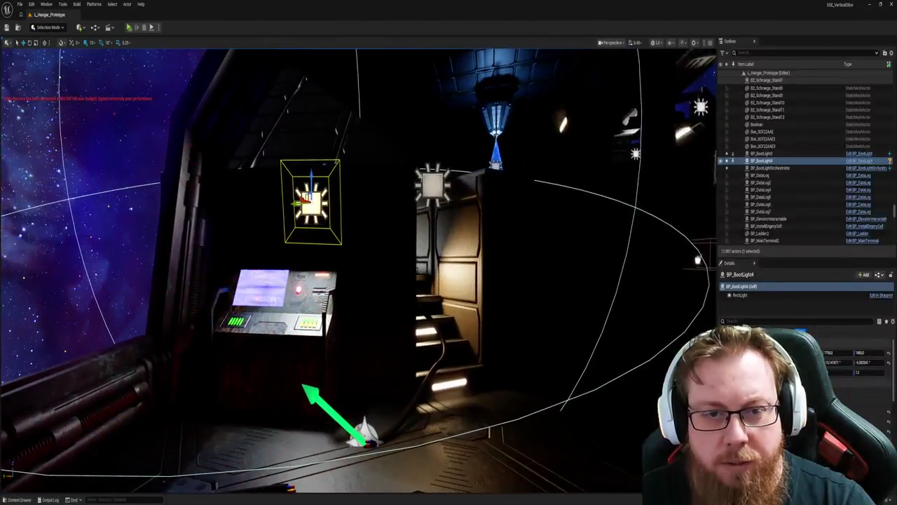
Delete the ceiling light above the doorway and fly toward the hangar stairs.
left_click(454, 183)
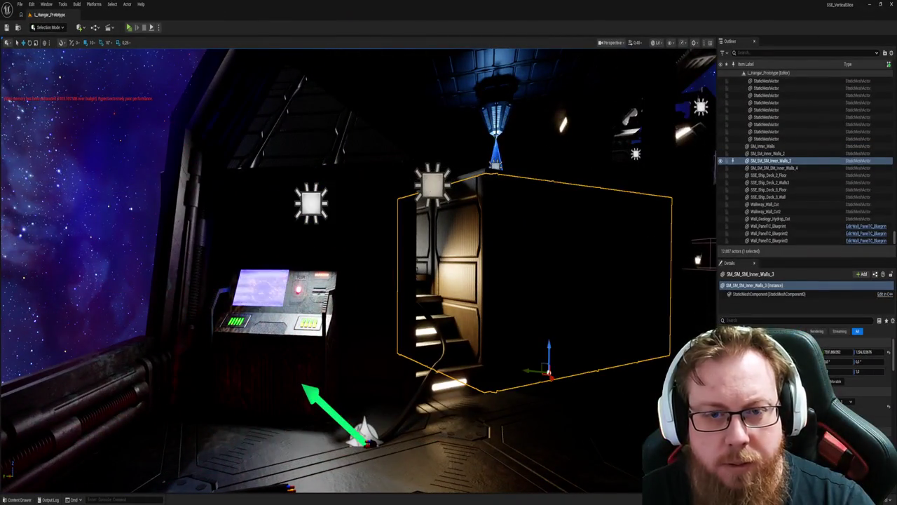
left_click(429, 180)
key("Delete")
mouse_move(395, 297)
left_mouse_down()
mouse_move(438, 280)
mouse_move(481, 280)
left_mouse_up()
Reposition BP_BootLight7 and RectLight7 at the stairs top, rotating and lowering the boot light.
key("ctrl+space")
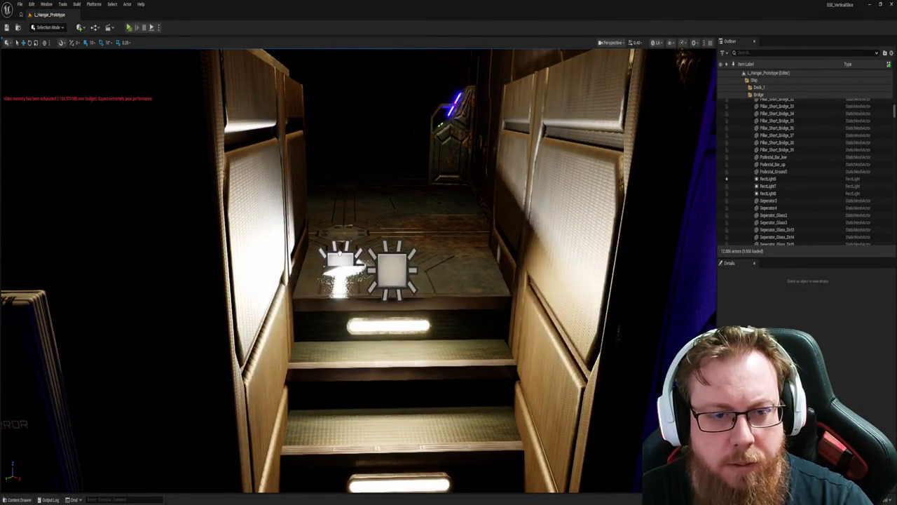
left_click(339, 242)
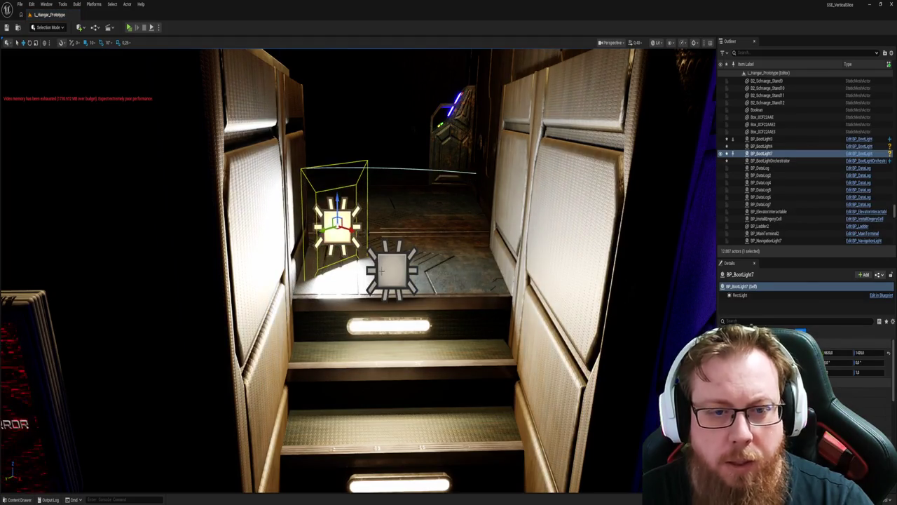
left_click(393, 270)
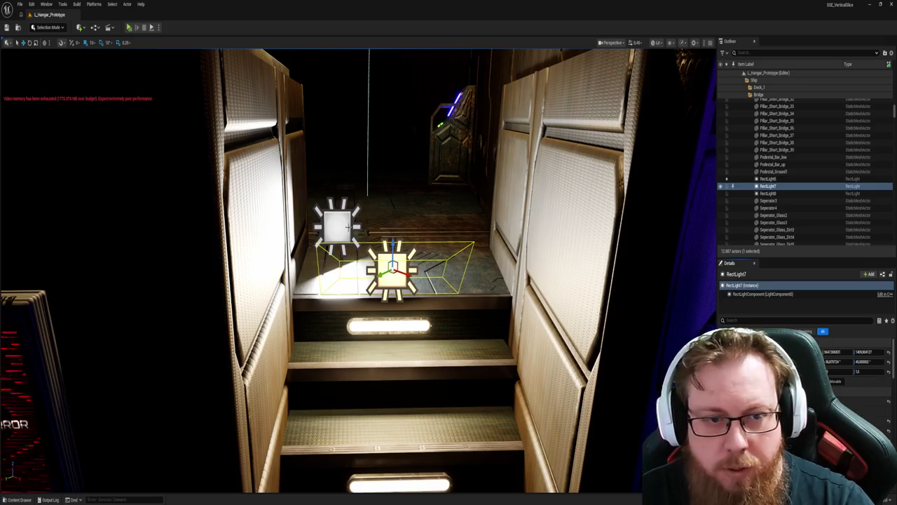
left_click(348, 229)
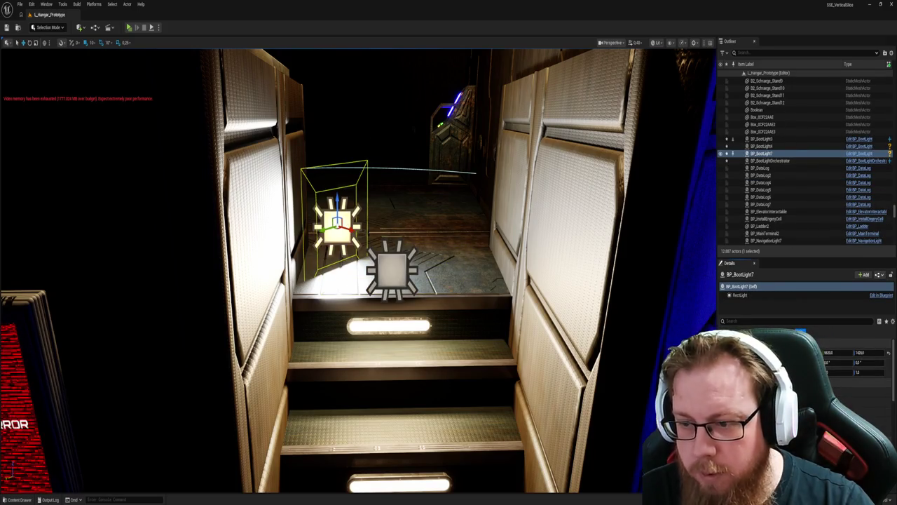
key("ctrl+z")
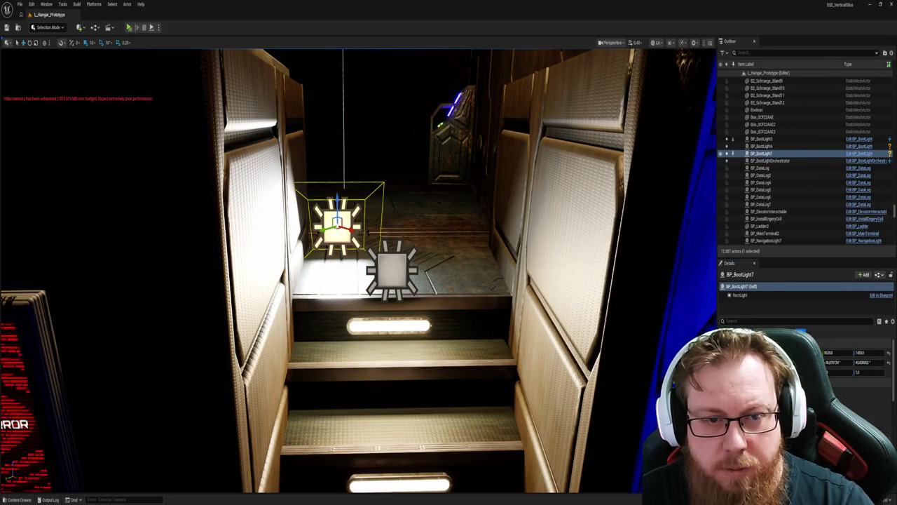
left_click(387, 268)
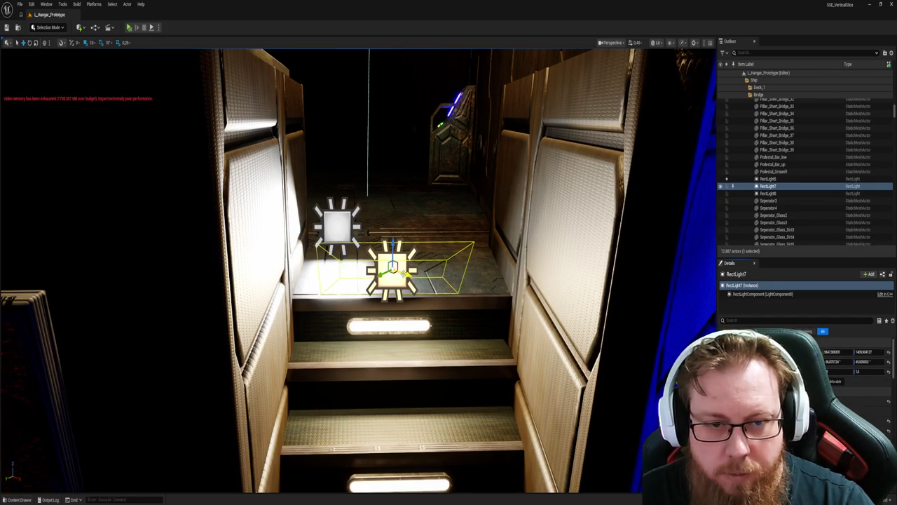
left_click_drag(393, 268, 472, 298)
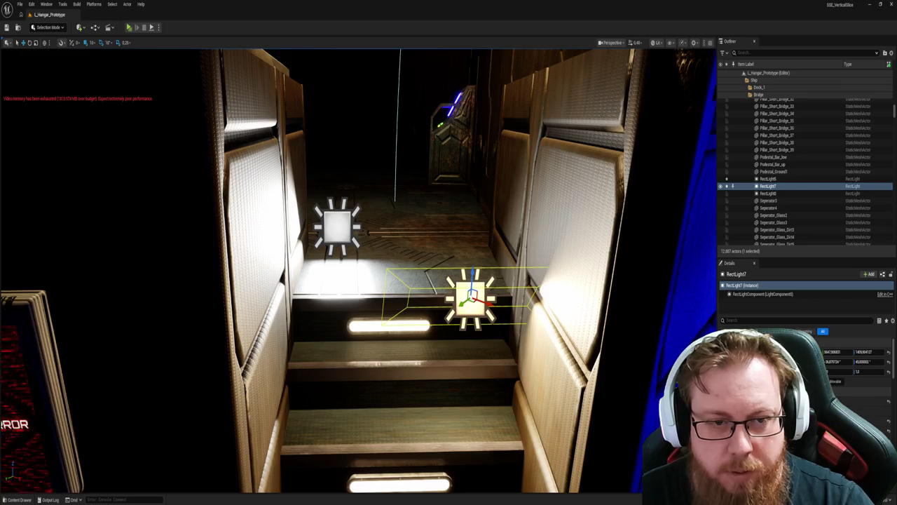
left_click(333, 220)
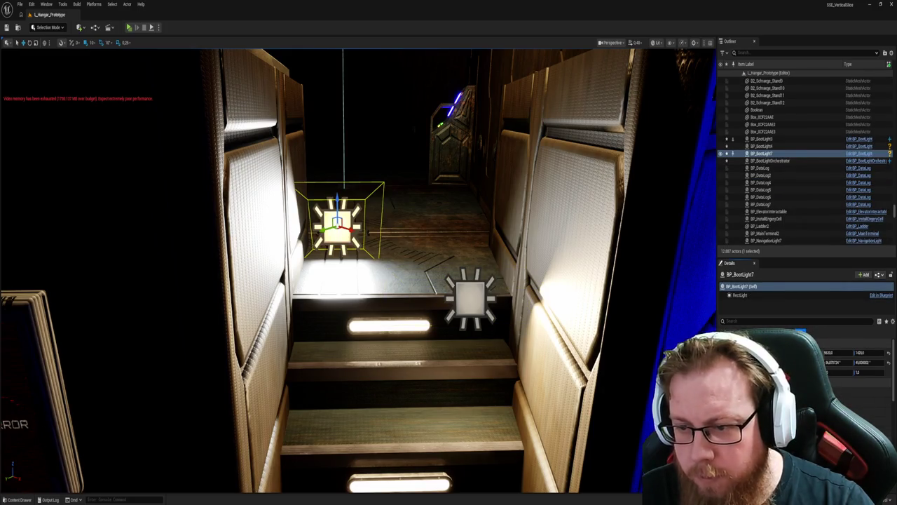
key("ctrl+z")
key("ctrl+z")
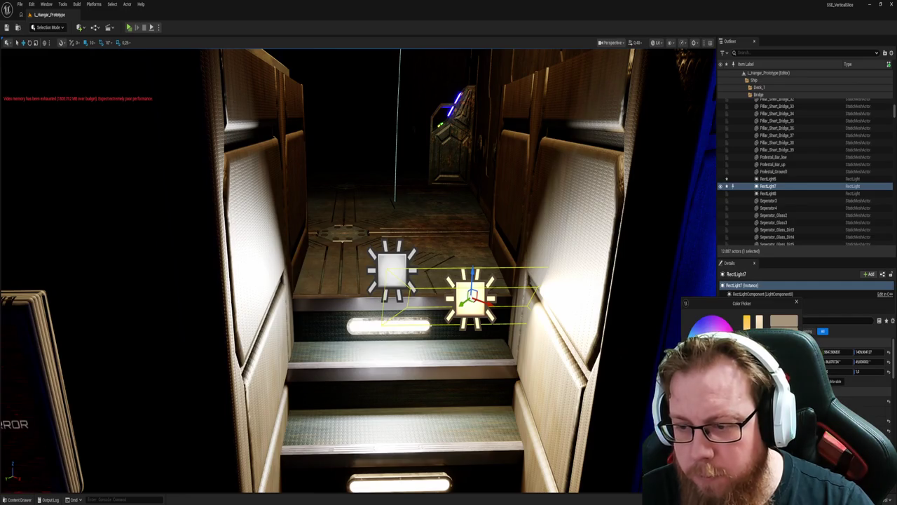
Delete the RectLight7 rect light on the right side of the stairs.
key("Escape")
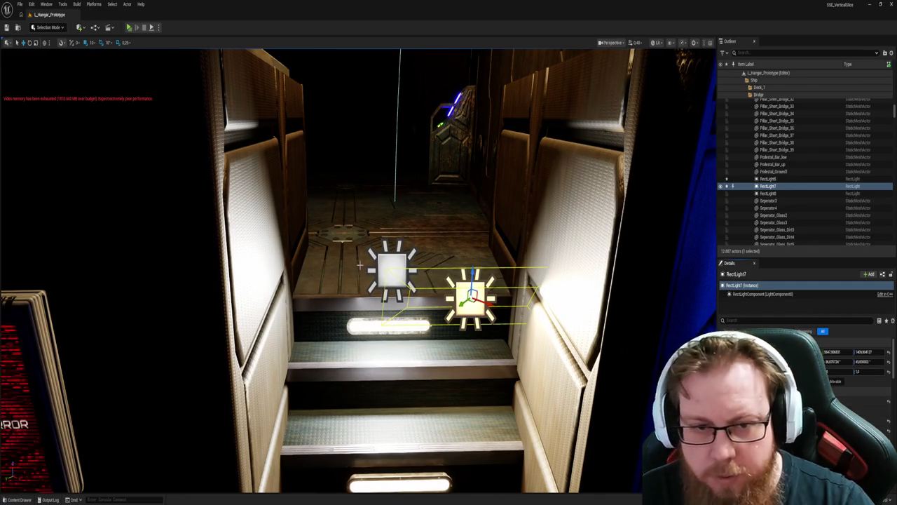
left_click(393, 270)
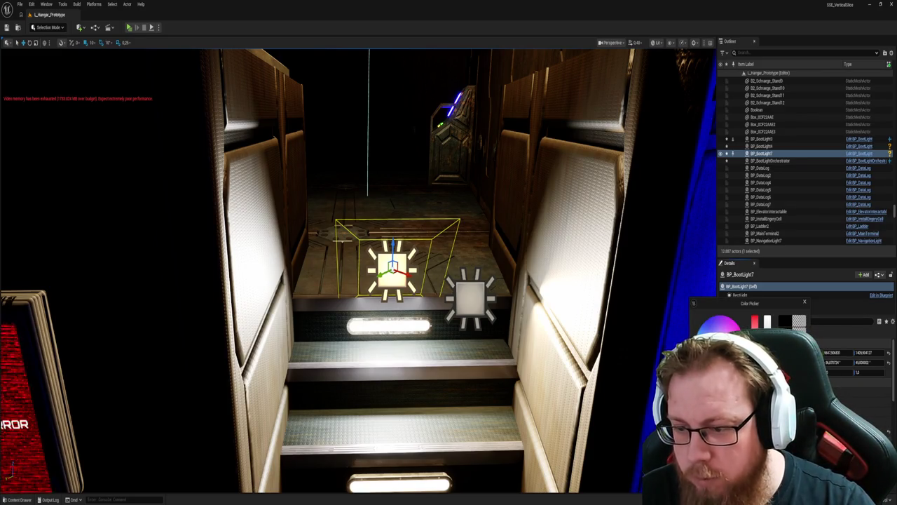
key("Escape")
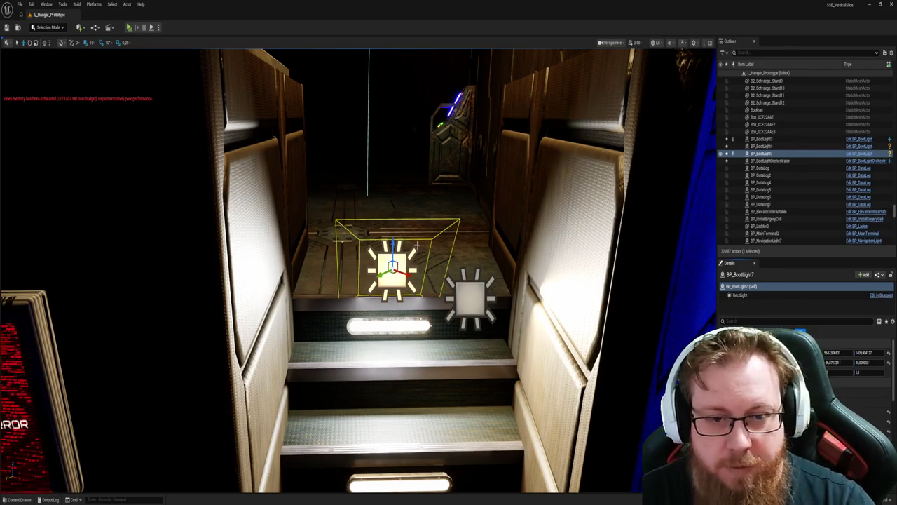
left_click(474, 293)
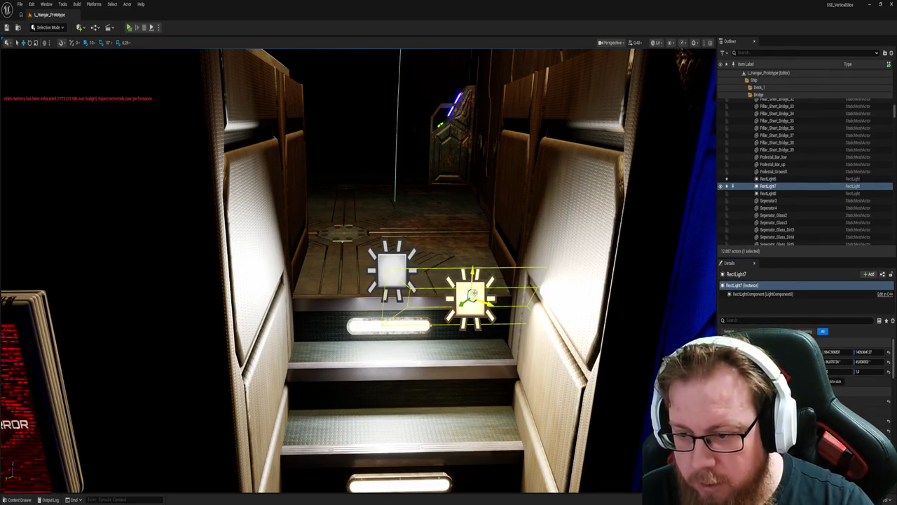
left_click(398, 260)
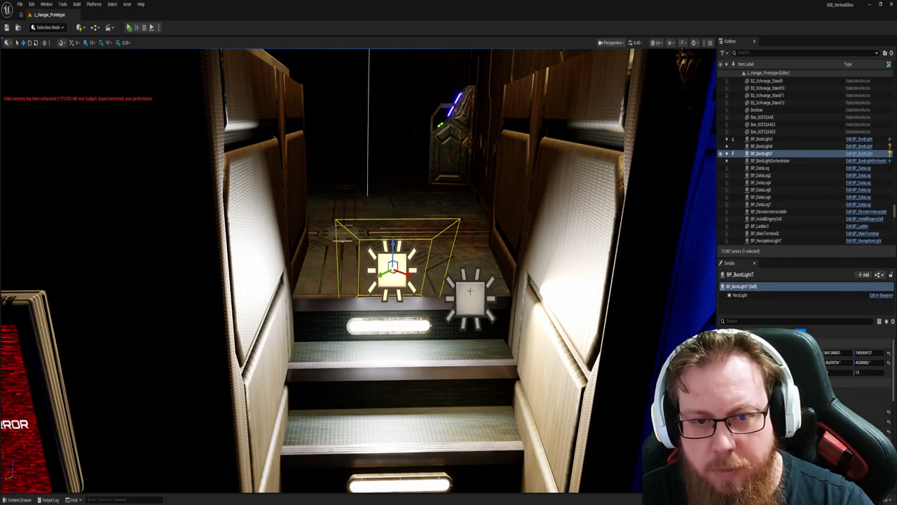
left_click(470, 292)
key("Delete")
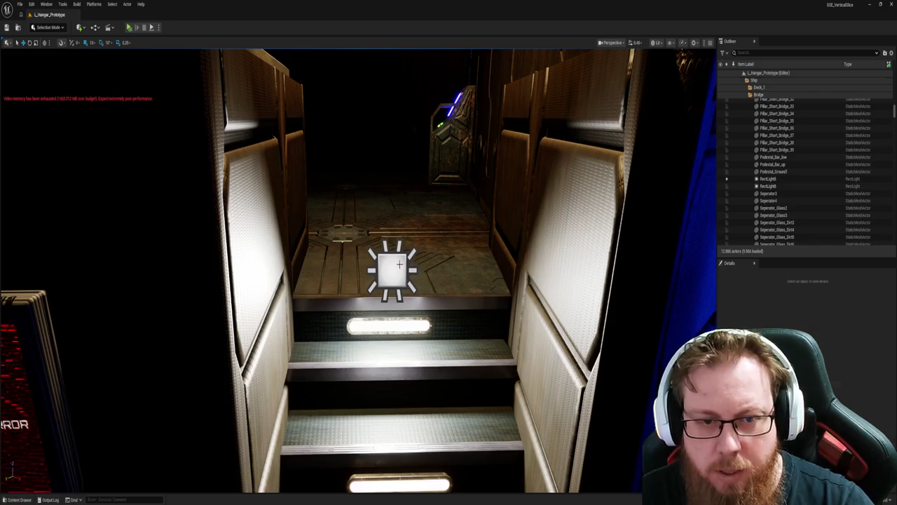
Save the level with BP_BootLight7 kept, then fly back into the dark hangar.
left_click(396, 265)
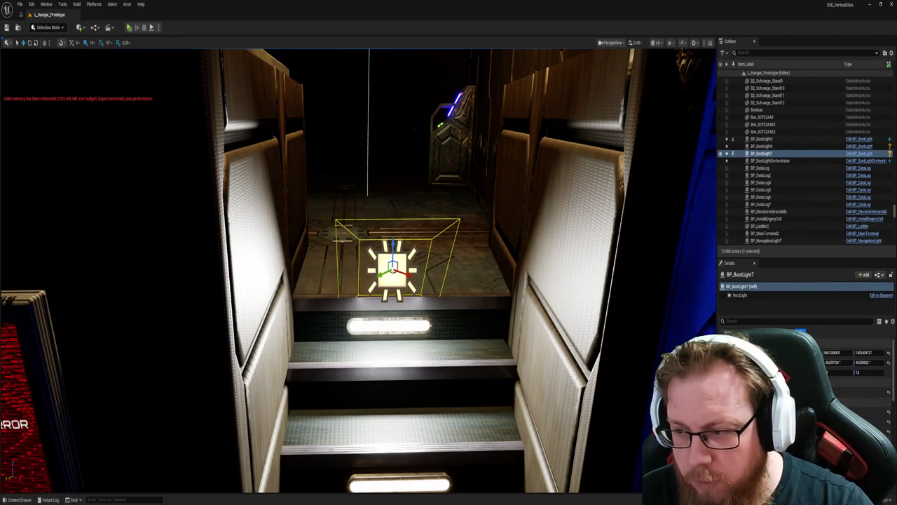
key("ctrl+s")
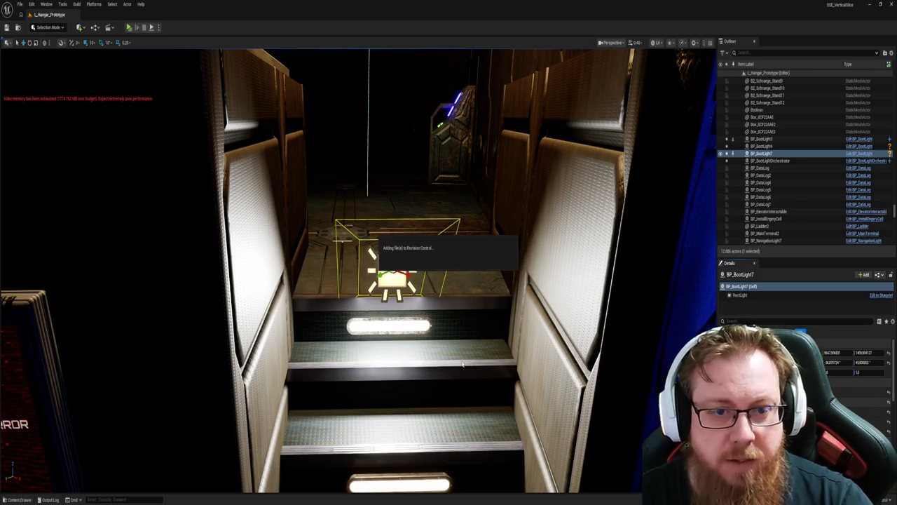
key("Escape")
mouse_move(475, 291)
left_mouse_down()
mouse_move(431, 247)
mouse_move(442, 154)
left_mouse_up()
left_click(425, 269)
Fly past BP_BootLight, RectLight3 and the red failure screens to server rack C-BP_Server8.
left_click_drag(481, 322, 481, 298)
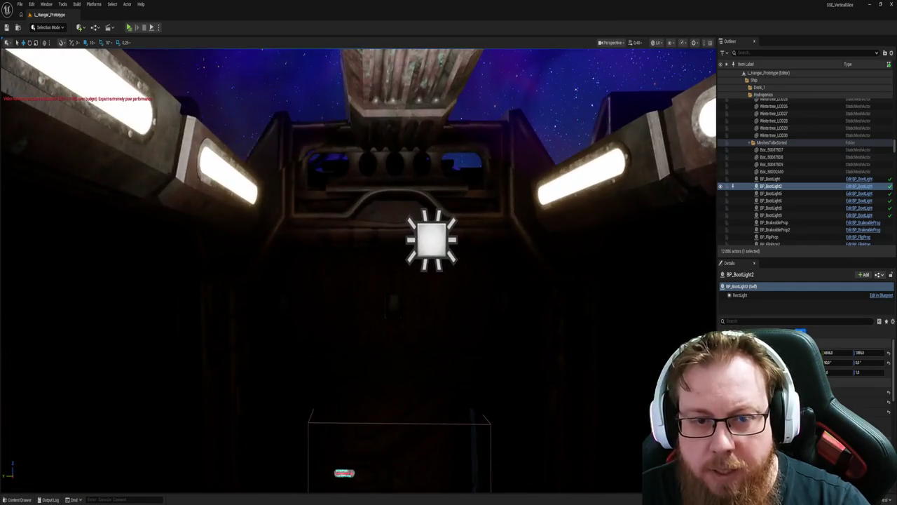
left_click(420, 245)
key("f")
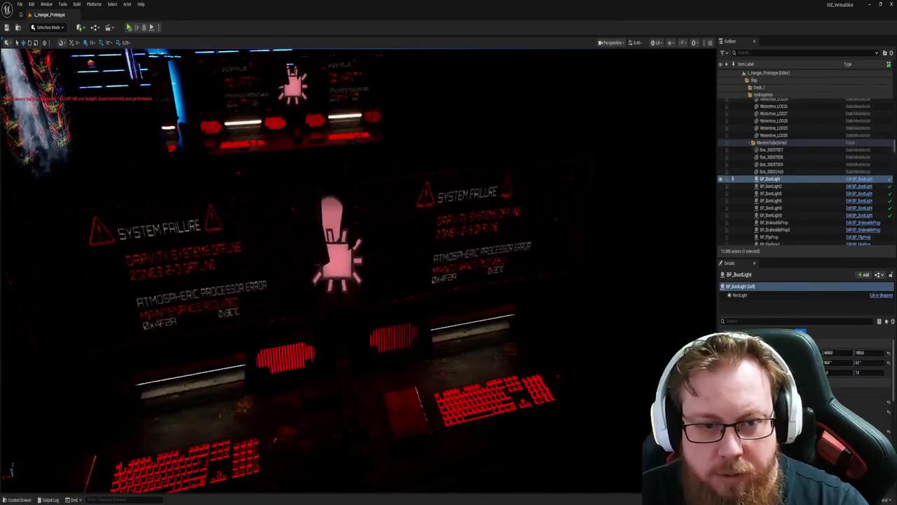
left_click(337, 260)
key("f")
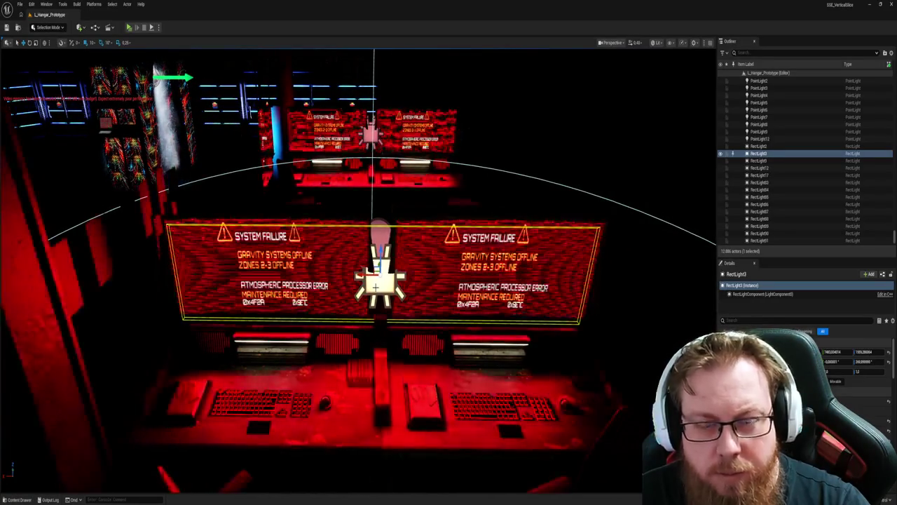
key("ctrl+space")
key("ctrl+space")
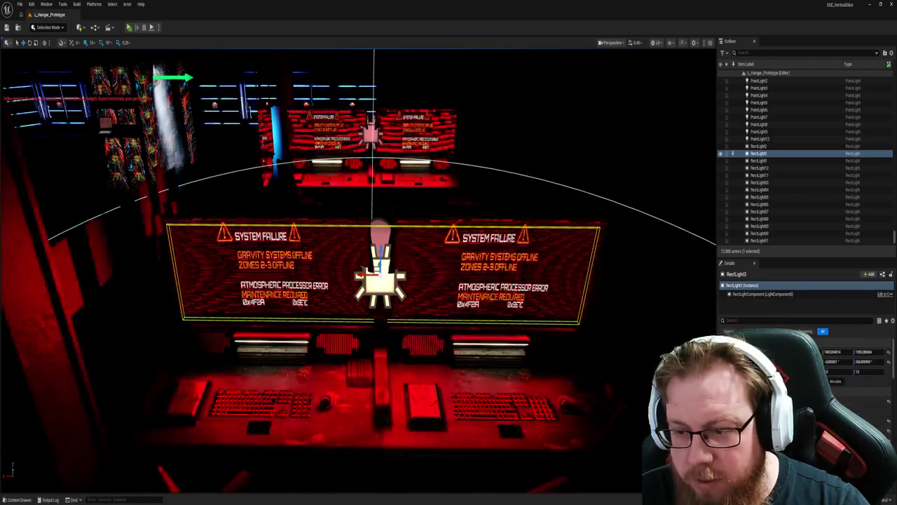
left_click_drag(378, 281, 70, 280)
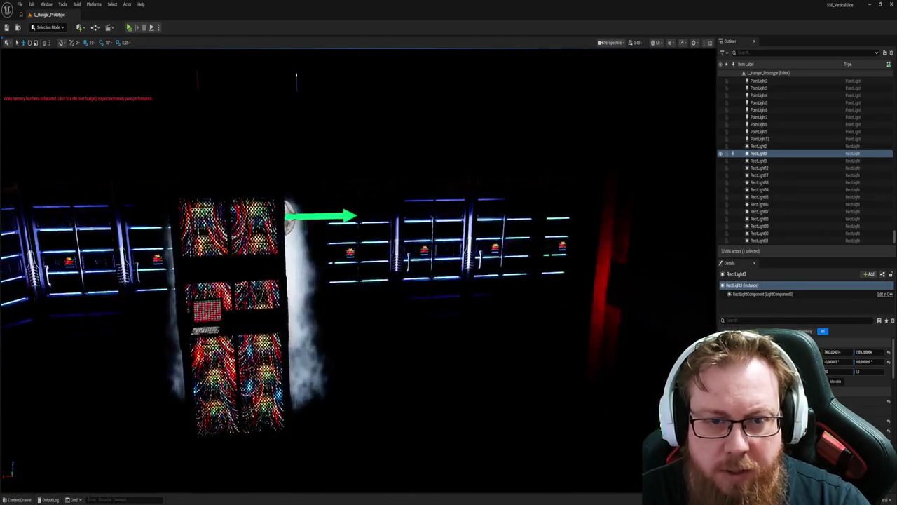
left_click_drag(364, 266, 385, 258)
left_click(403, 254)
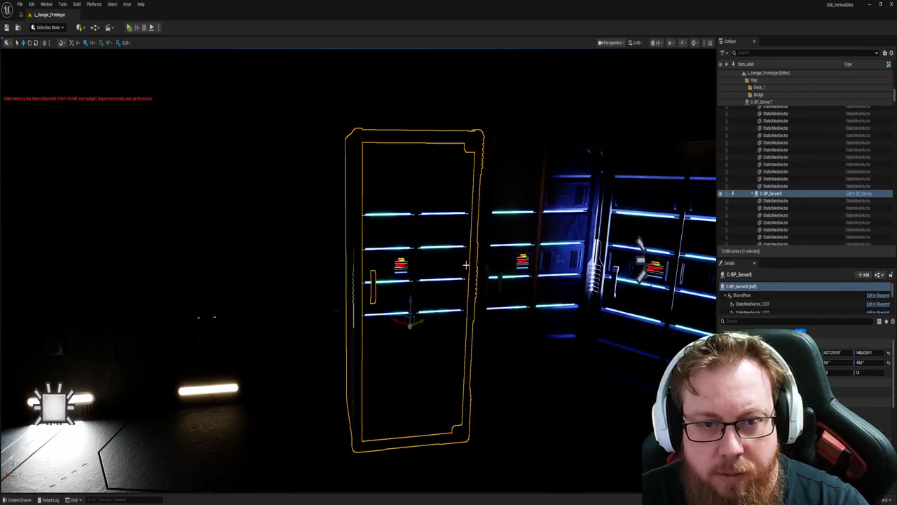
Open the server rack's C-BP_Server Blueprint in its 3D Viewport.
key("ctrl+e")
left_click(112, 41)
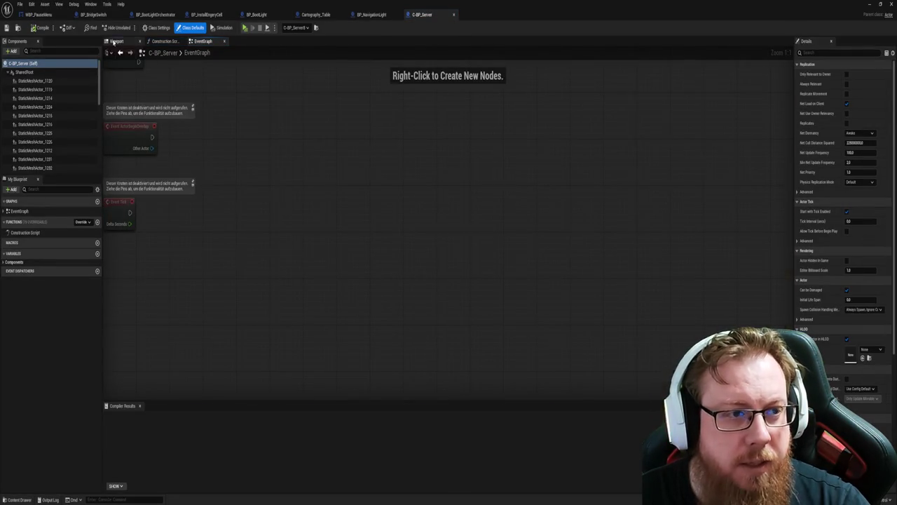
scroll(448, 228, "up", 10)
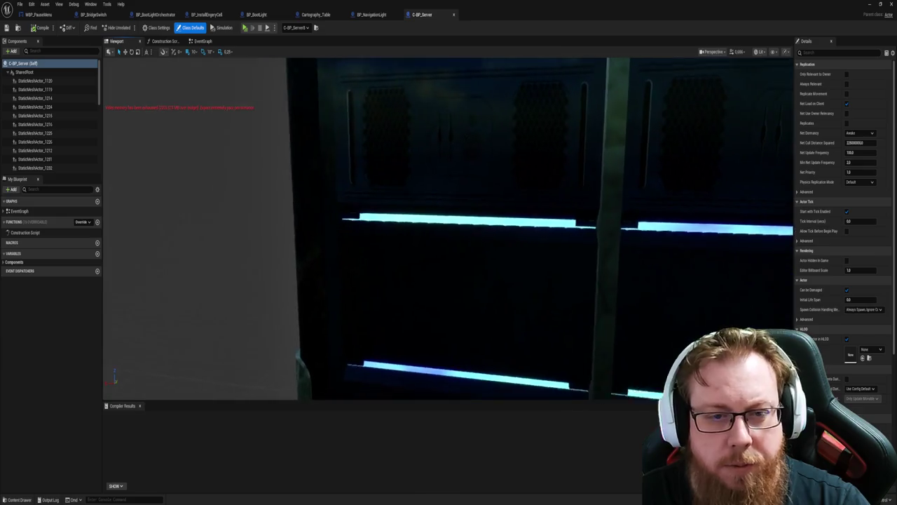
left_click_drag(398, 210, 505, 210)
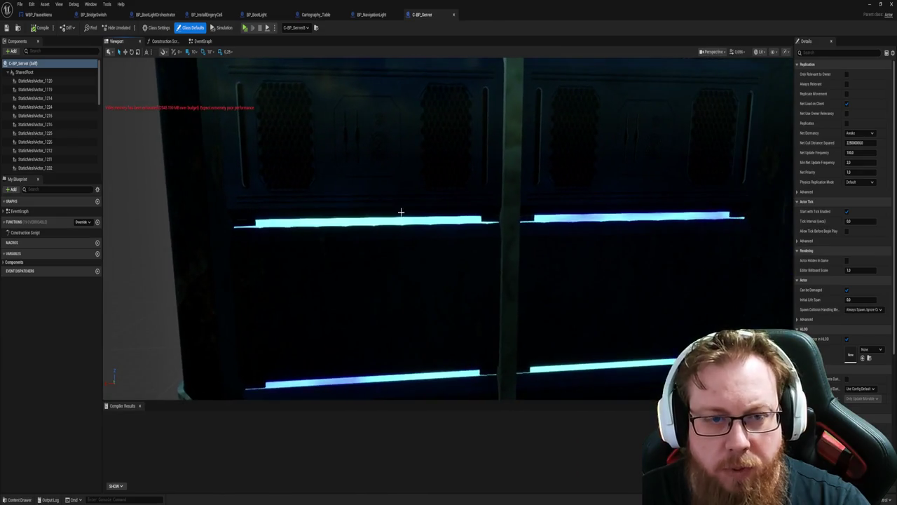
Slide the rack's translucent door panel to the right.
left_click(387, 220)
left_click_drag(388, 221, 294, 221)
scroll(449, 227, "down", 5)
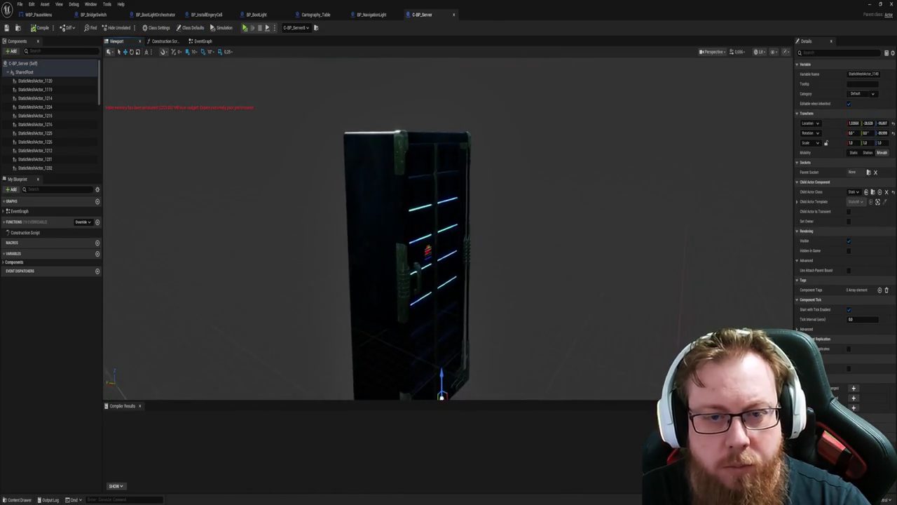
scroll(449, 228, "up", 3)
scroll(414, 342, "down", 3)
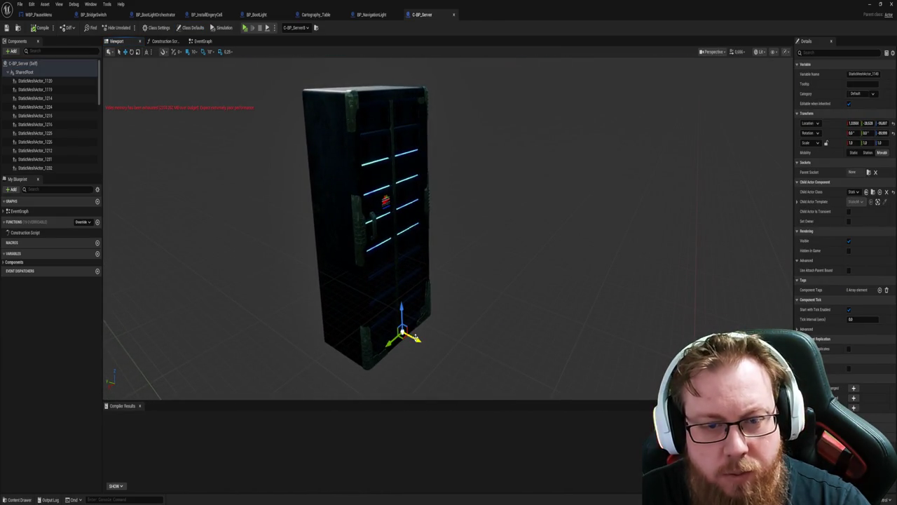
mouse_move(431, 346)
left_mouse_down()
mouse_move(466, 359)
mouse_move(447, 344)
left_mouse_up()
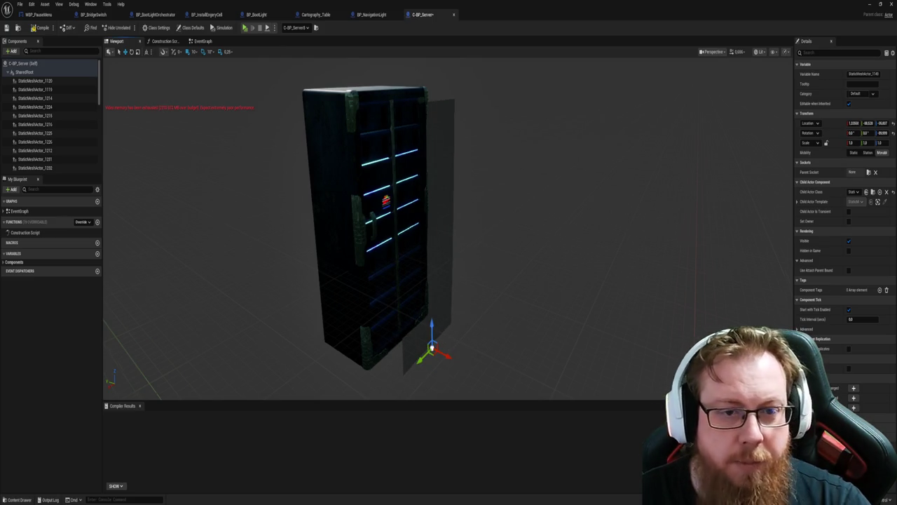
scroll(432, 346, "up", 5)
Move a blue light-bar panel forward out of the rack.
left_click(382, 223)
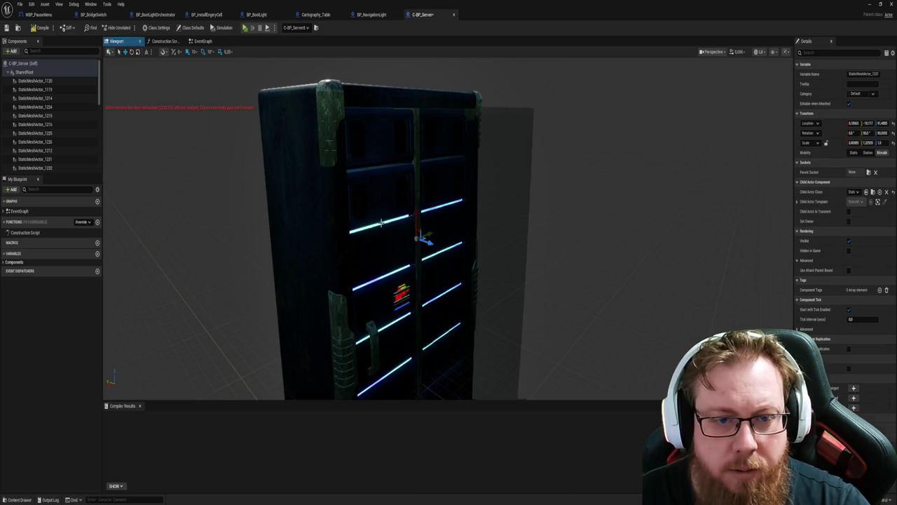
mouse_move(427, 242)
left_mouse_down()
mouse_move(437, 240)
mouse_move(430, 231)
mouse_move(425, 237)
left_mouse_up()
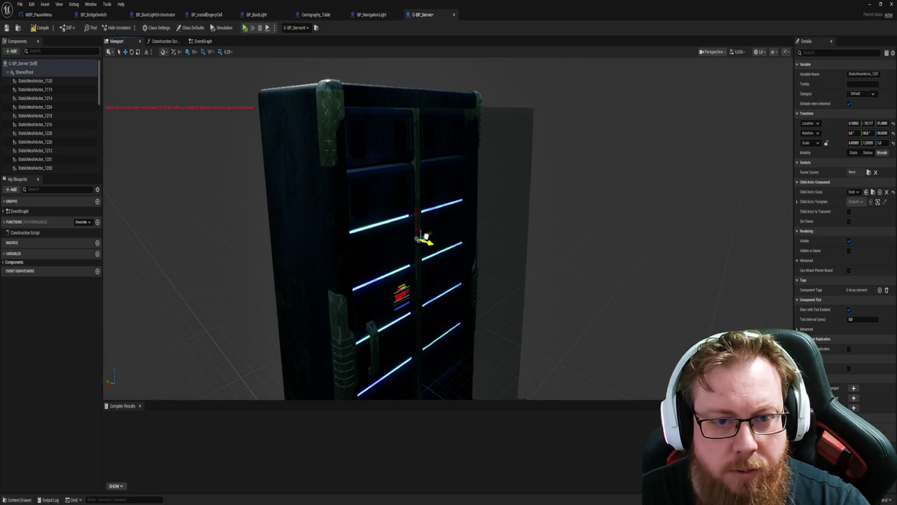
scroll(53, 150, "down", 5)
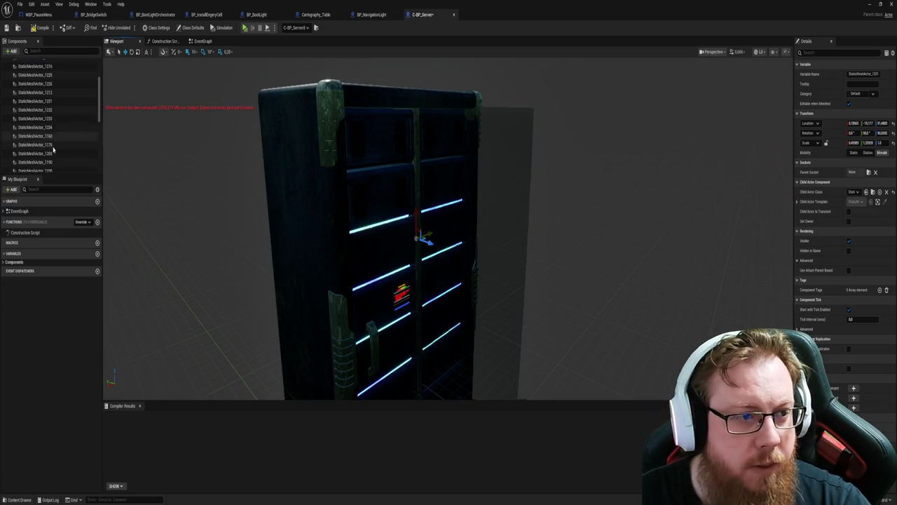
Rename the StaticMeshActor_1331 component to LightPanelUp.
scroll(54, 149, "down", 3)
left_click(41, 117)
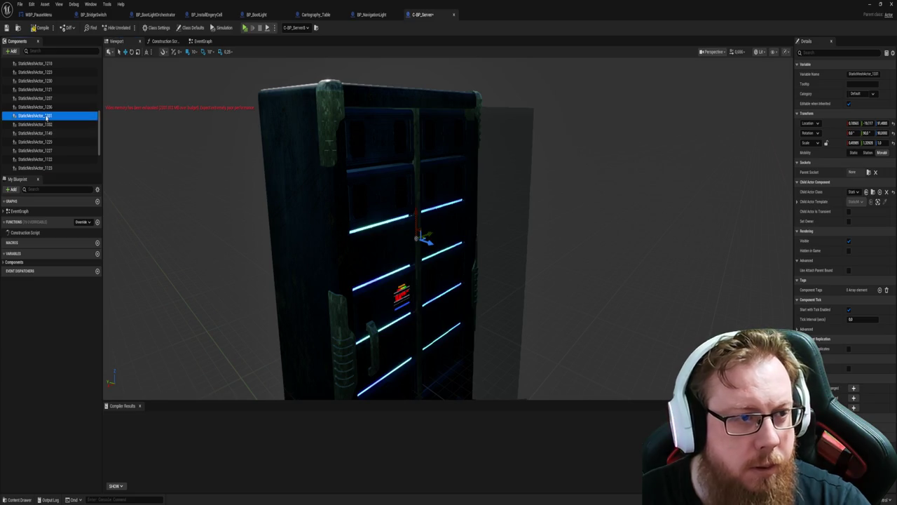
type("Light")
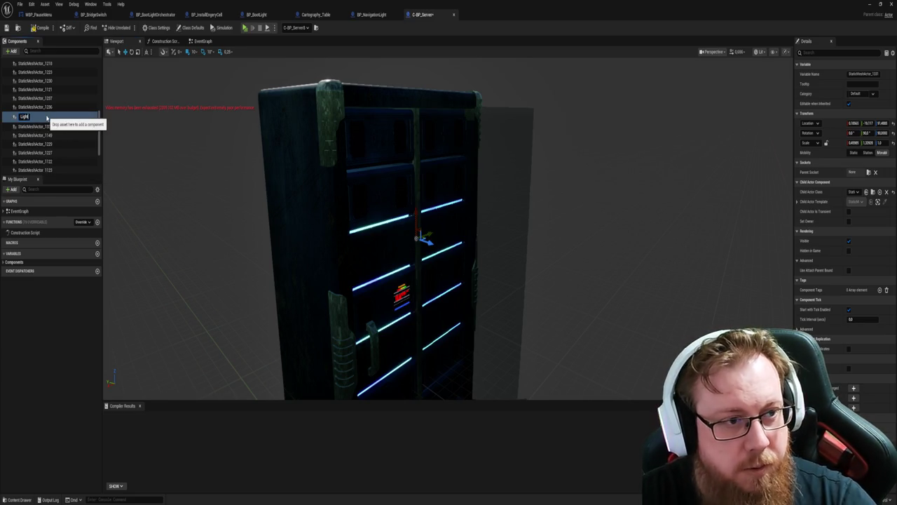
type("PanelUp")
key("Return")
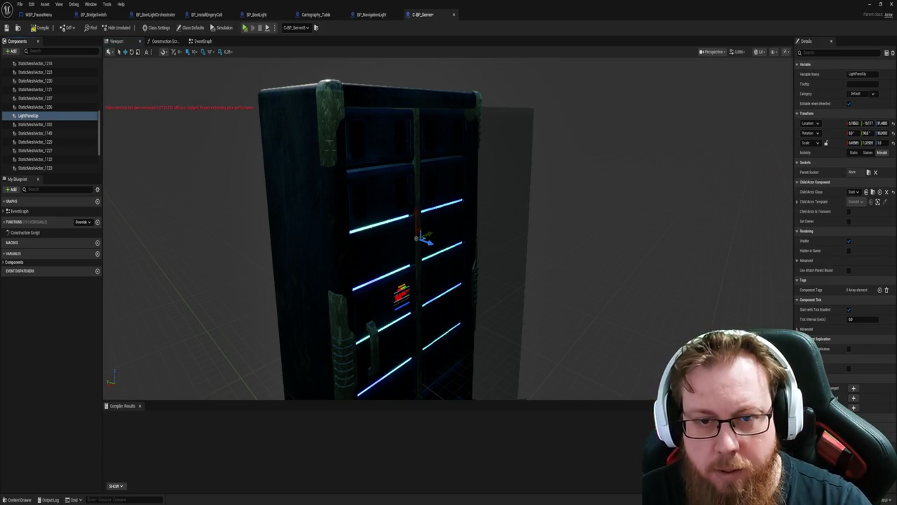
Identify StaticMeshActor_1132 in the cabinet and rename it LightPanelDown.
left_click(417, 239)
left_click_drag(418, 238, 354, 204)
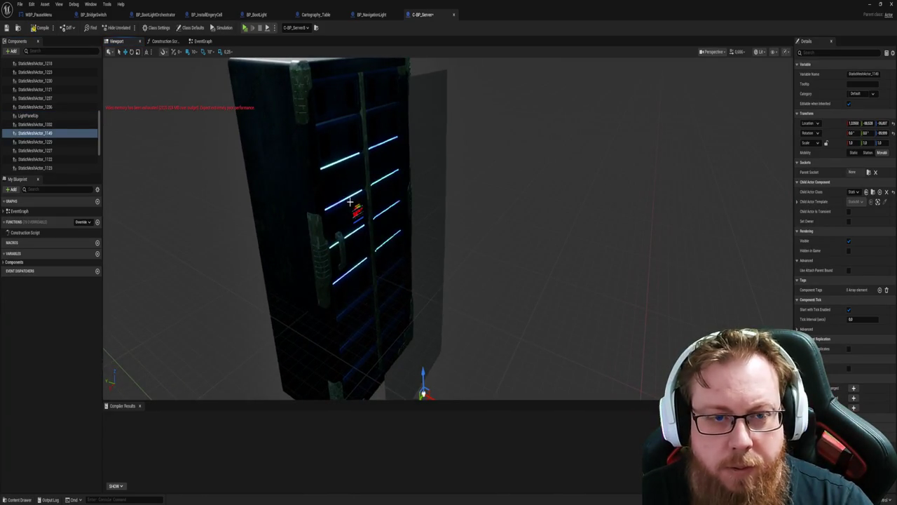
left_click(352, 233)
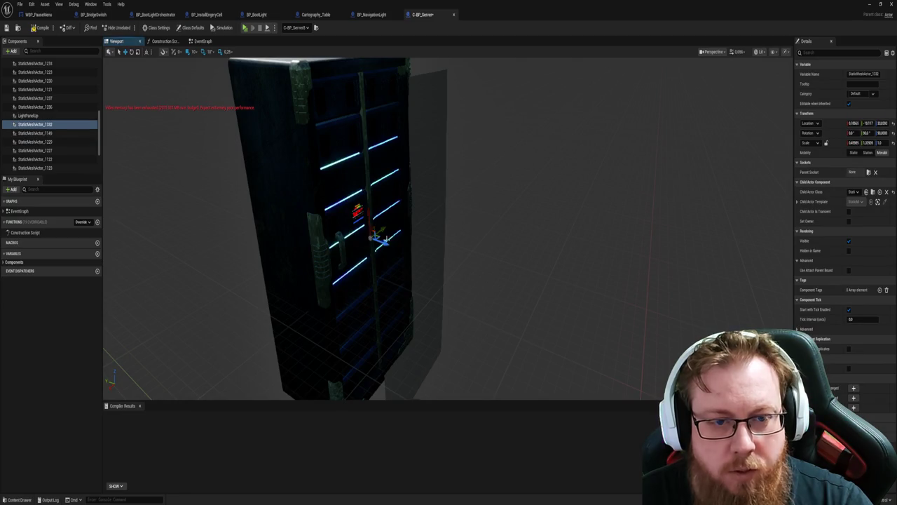
left_click_drag(383, 242, 390, 244)
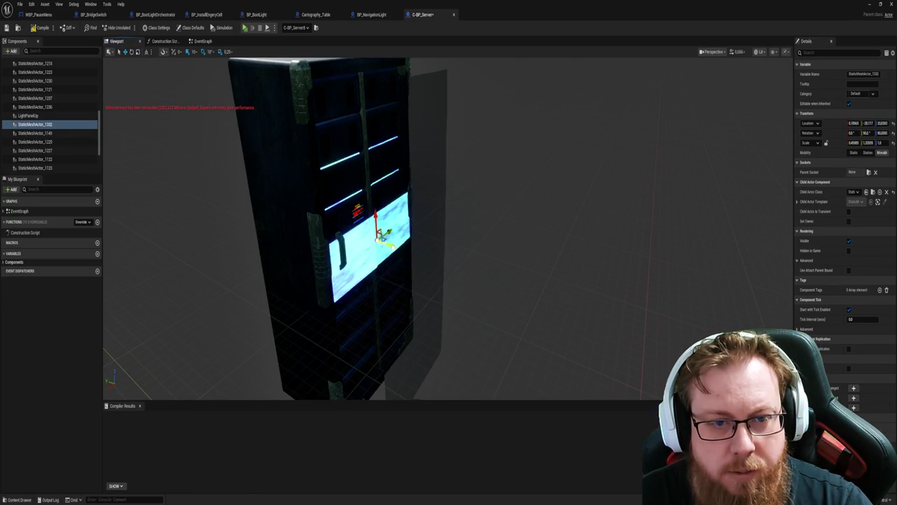
left_click(50, 127)
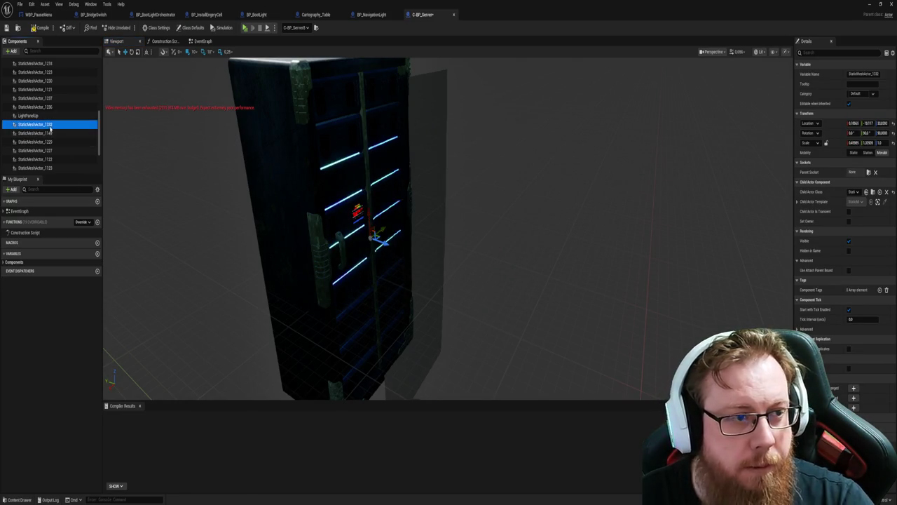
key("F2")
type("LightPanelDown")
key("Return")
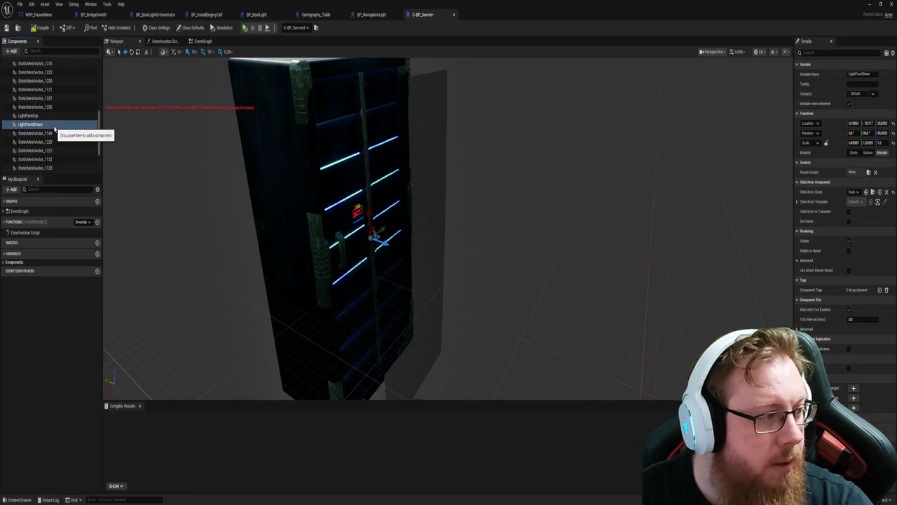
Shift StaticMeshActor_1149 along its X axis and compile C-BP_Server.
left_click(356, 217)
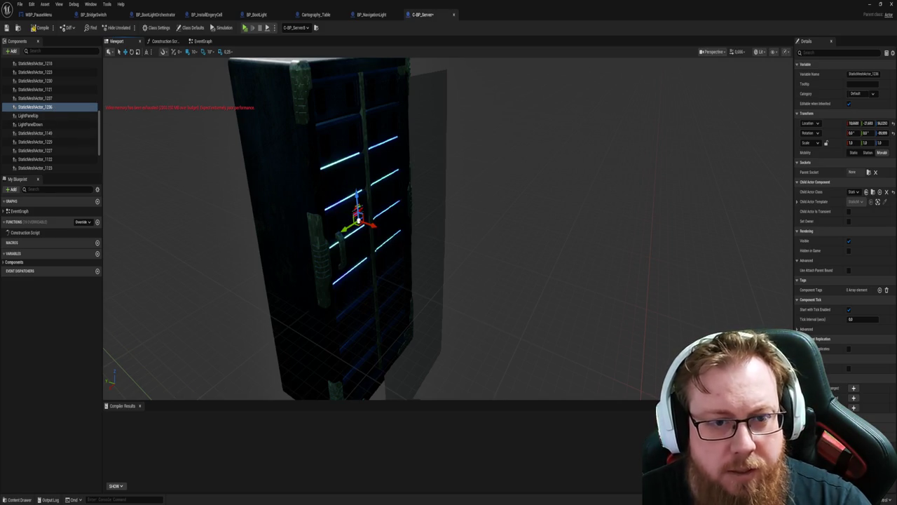
left_click(35, 133)
scroll(453, 341, "down", 2)
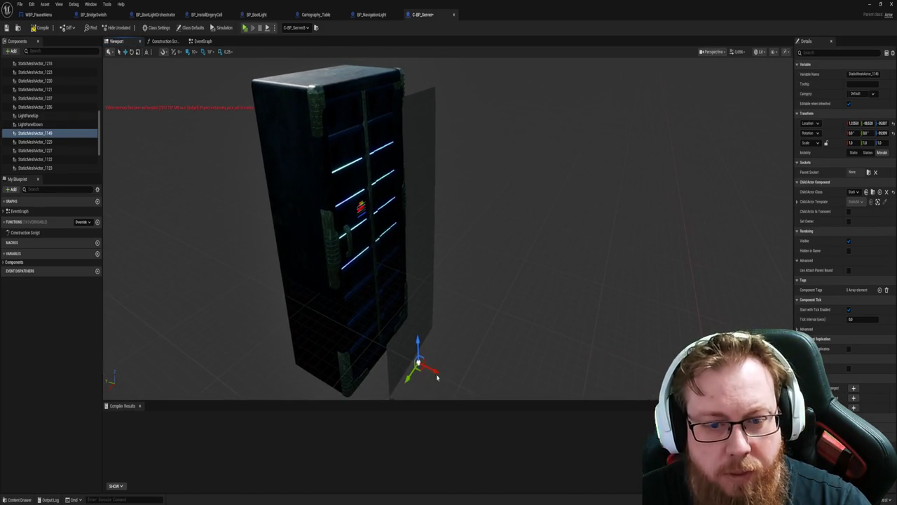
left_click_drag(434, 370, 395, 352)
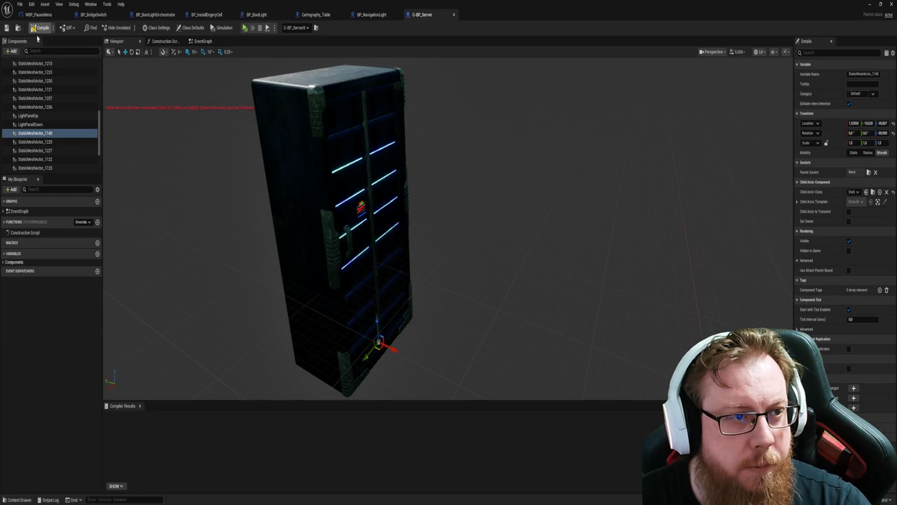
left_click(40, 28)
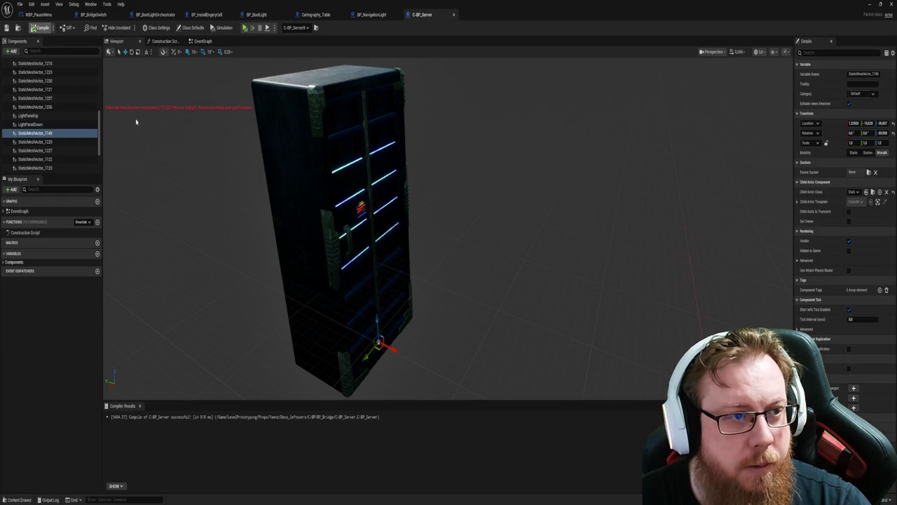
Check the server cabinet, then view the EventGraph centered on its BeginPlay, Overlap and Tick nodes.
mouse_move(376, 277)
left_mouse_down()
mouse_move(519, 273)
mouse_move(421, 263)
left_mouse_up()
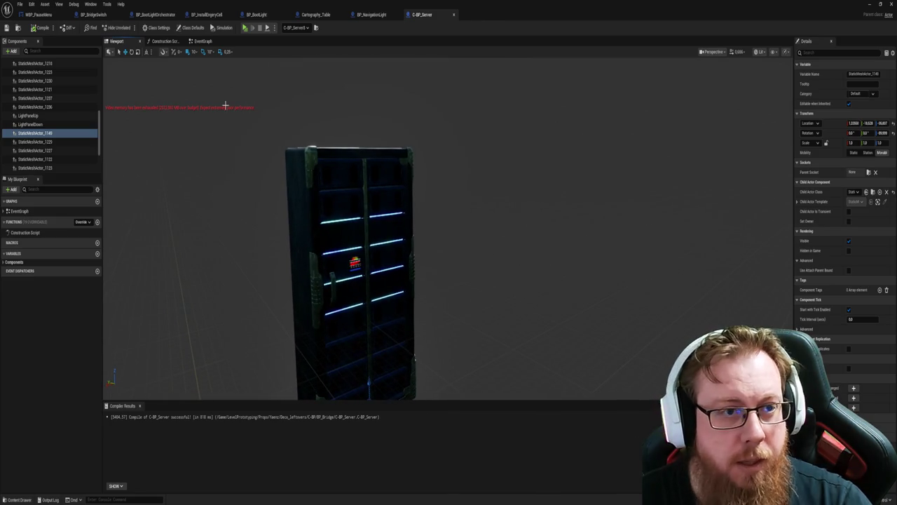
left_click(201, 42)
key("Home")
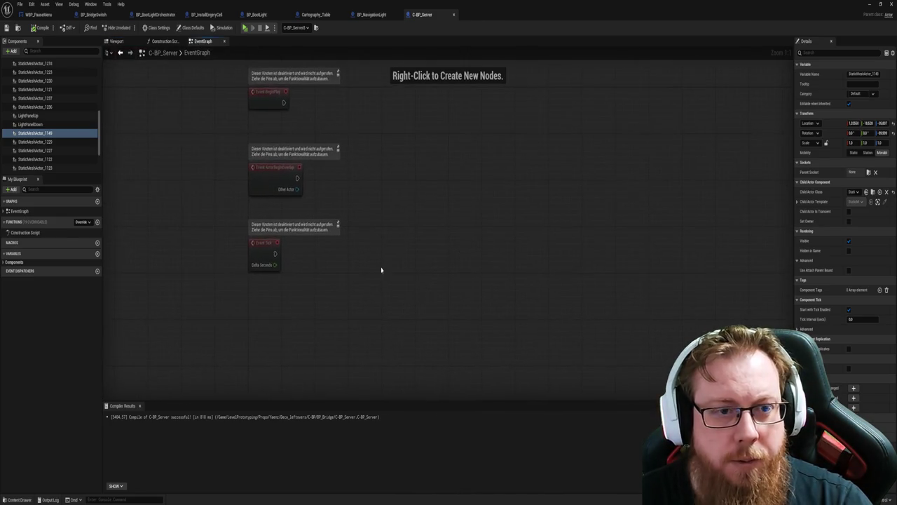
Paste BP_NavigationLight's OnStatusChanged binding with E_ShipSystem and E_SystemStatus switches into C-BP_Server.
left_click(372, 14)
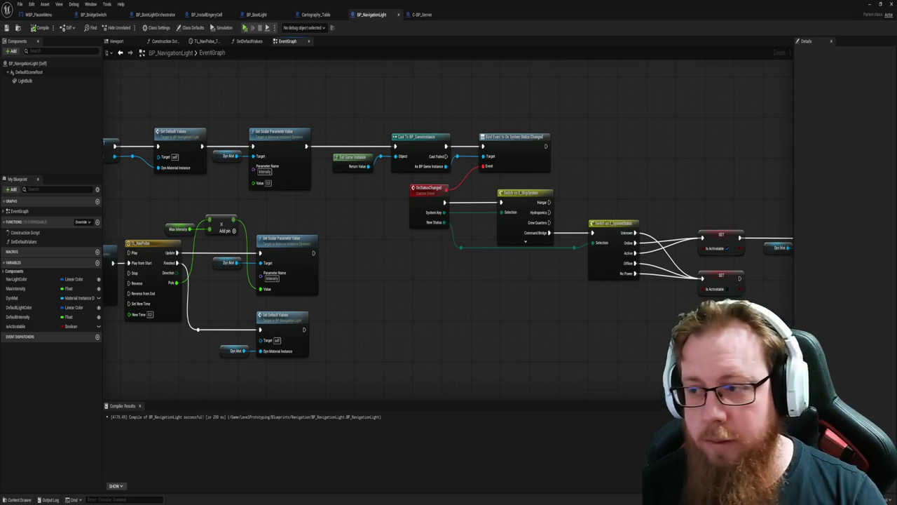
mouse_move(543, 348)
left_mouse_down()
mouse_move(452, 315)
mouse_move(531, 325)
mouse_move(552, 344)
mouse_move(517, 336)
left_mouse_up()
left_click_drag(369, 99, 619, 333)
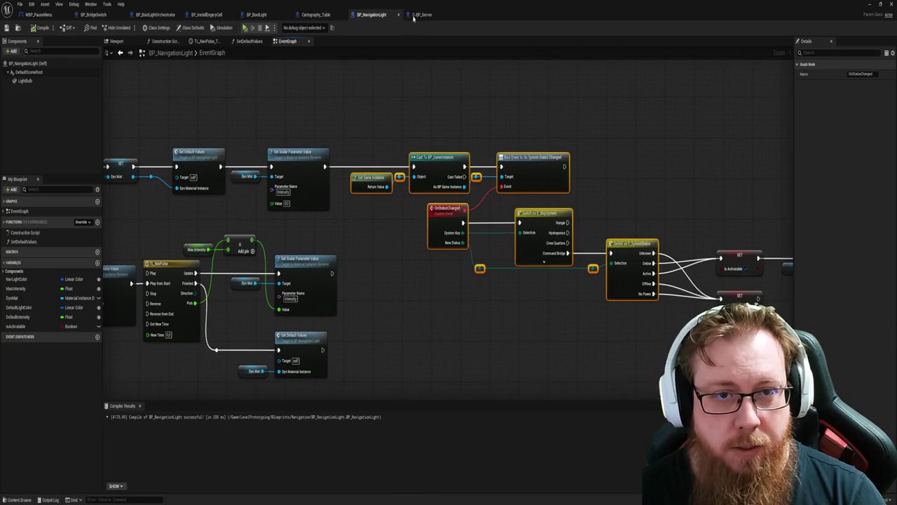
left_click(417, 15)
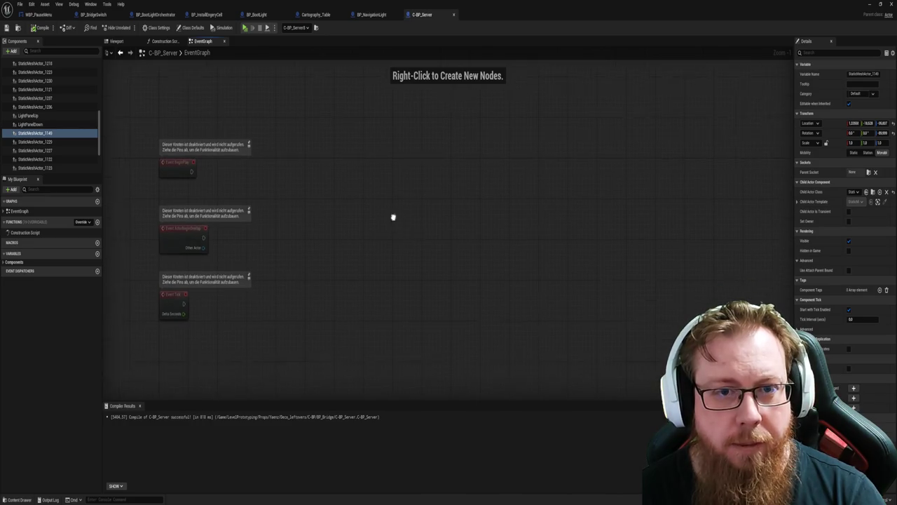
key("ctrl+v")
left_click(456, 338)
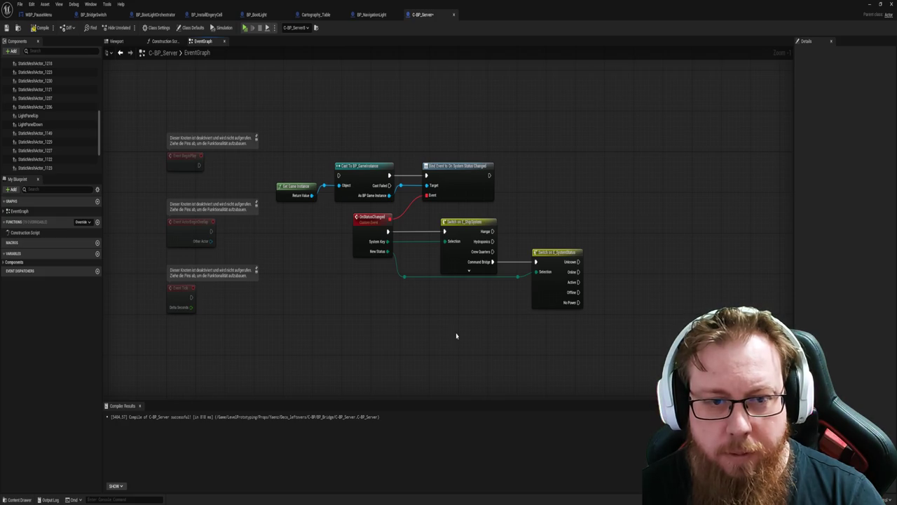
mouse_move(479, 330)
left_mouse_down()
mouse_move(425, 323)
mouse_move(454, 321)
left_mouse_up()
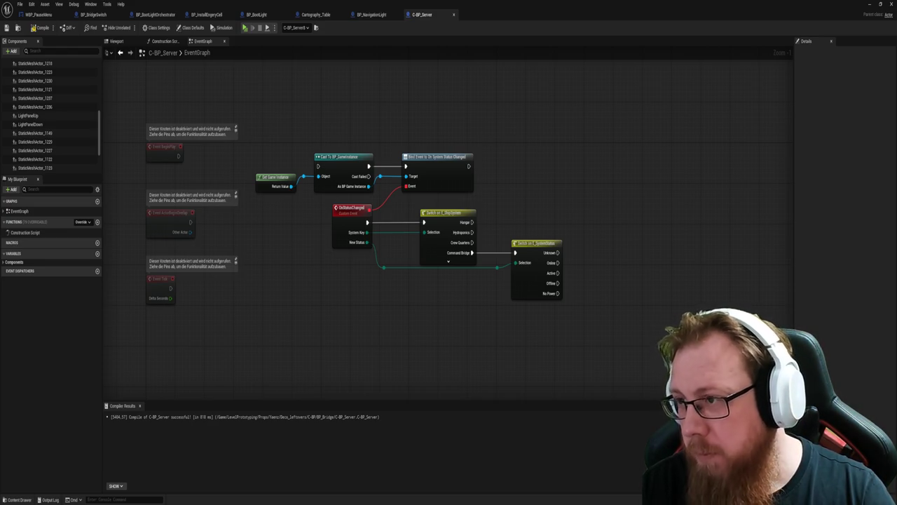
Drag LightPanelUp and LightPanelDown component references into C-BP_Server's event graph.
left_click(415, 377)
left_click_drag(28, 115, 603, 200)
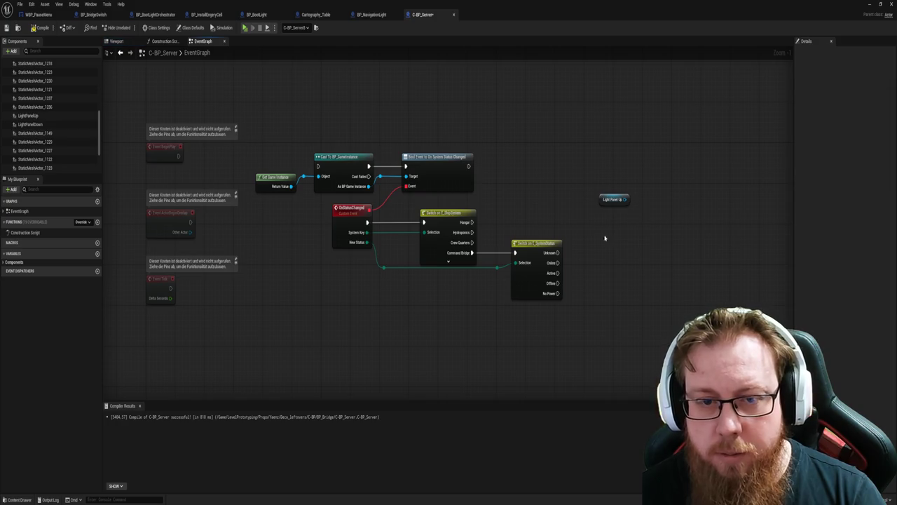
left_click_drag(28, 124, 604, 236)
Add a Set Visibility node wired from Light Panel Up, discarding an accidental Divide node.
left_click_drag(581, 200, 614, 203)
type("divide")
key("Return")
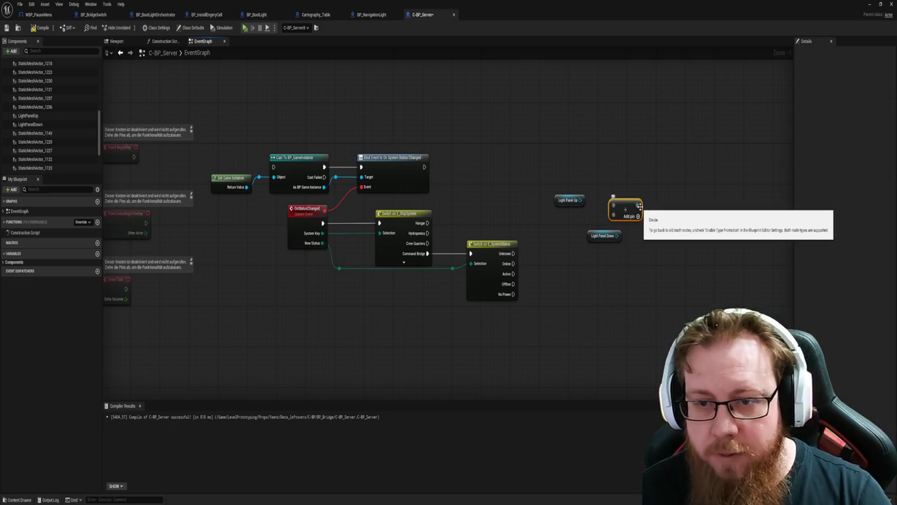
key("Delete")
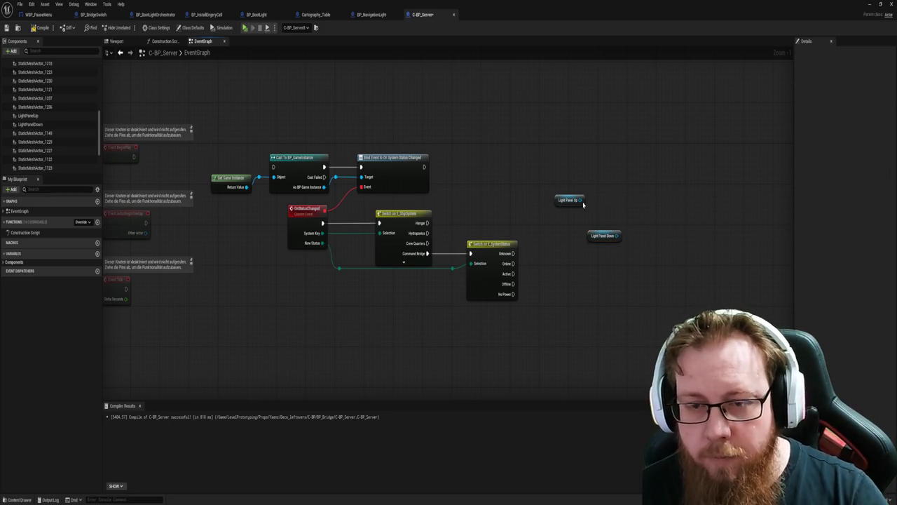
left_click_drag(581, 200, 613, 202)
type("visib")
key("BackSpace")
key("BackSpace")
key("BackSpace")
type("set vis")
key("Return")
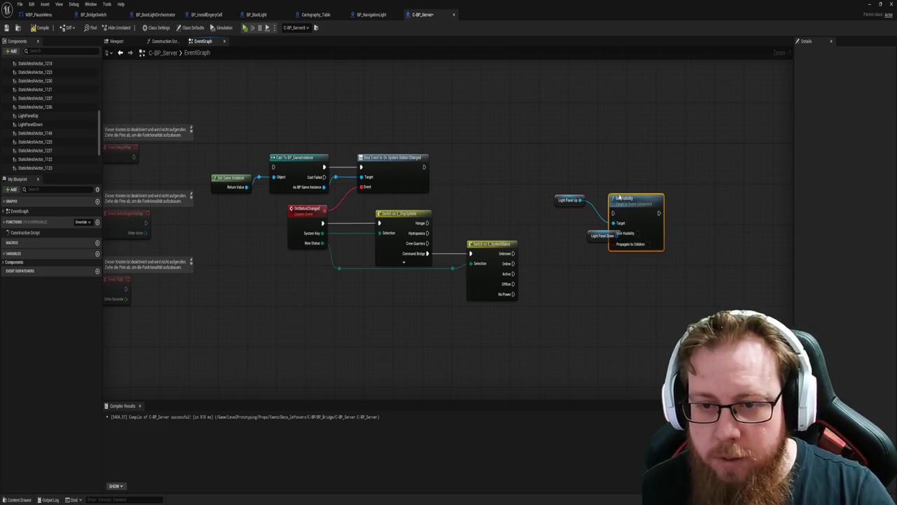
Wire Light Panel Down into Set Visibility's Target and select the three nodes for options.
left_click_drag(619, 198, 648, 178)
left_click_drag(617, 235, 641, 203)
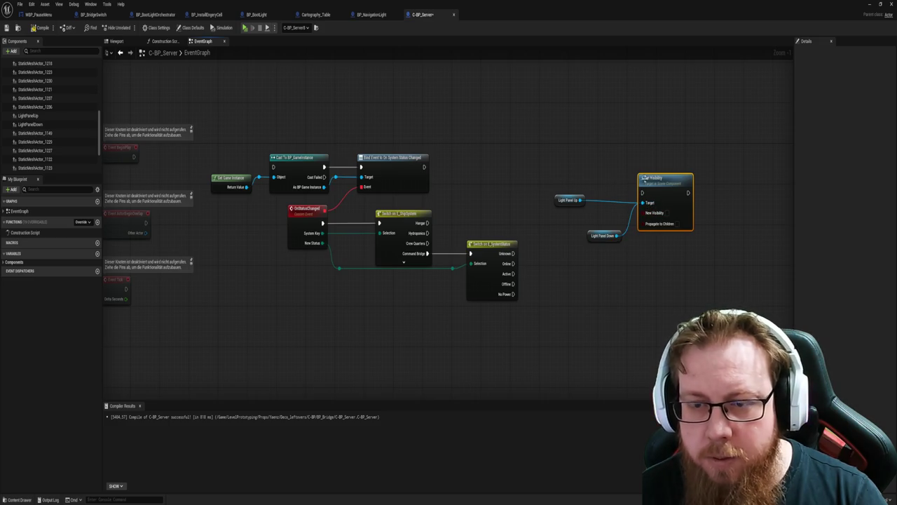
left_click_drag(659, 250, 561, 196)
right_click(665, 184)
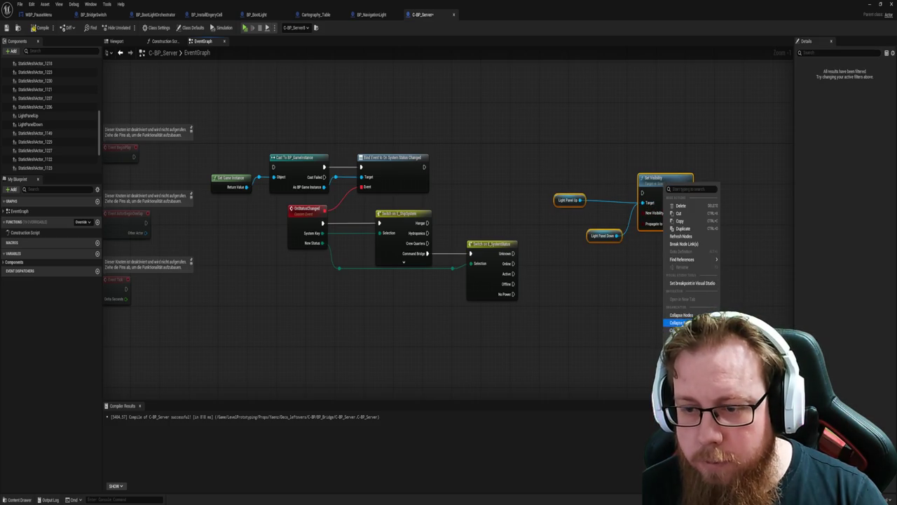
Collapse the selected nodes into a new function named TurnOff.
left_click(659, 318)
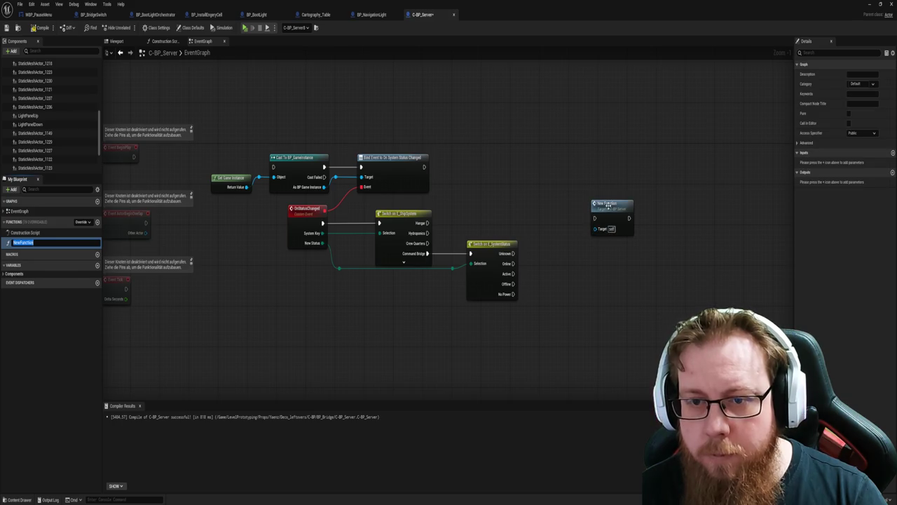
key("Return")
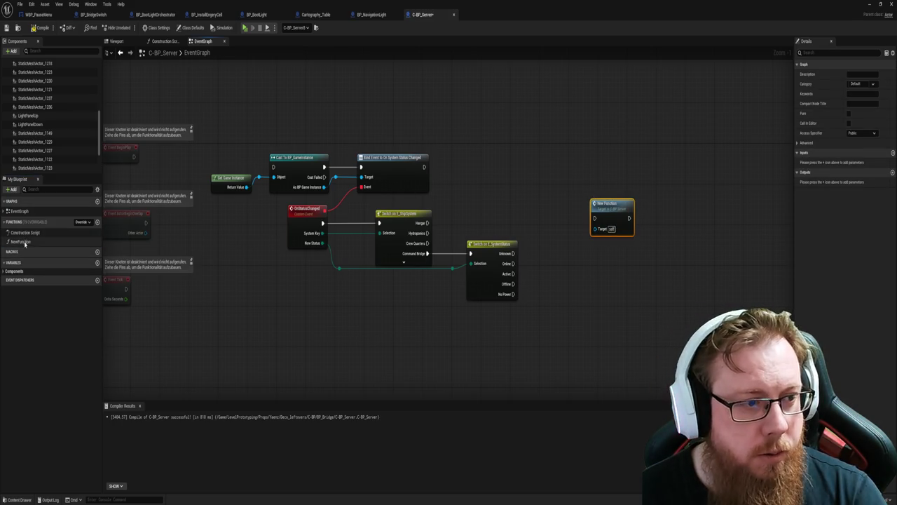
left_click(94, 241)
key("F2")
type("TurnO")
key("Return")
Straighten and arrange the TurnOff nodes, then save the blueprint.
left_click_drag(330, 164, 535, 296)
key("q")
left_click(441, 250)
mouse_move(439, 217)
left_mouse_down()
mouse_move(447, 237)
mouse_move(404, 239)
mouse_move(450, 282)
left_mouse_up()
left_click_drag(410, 216, 459, 216)
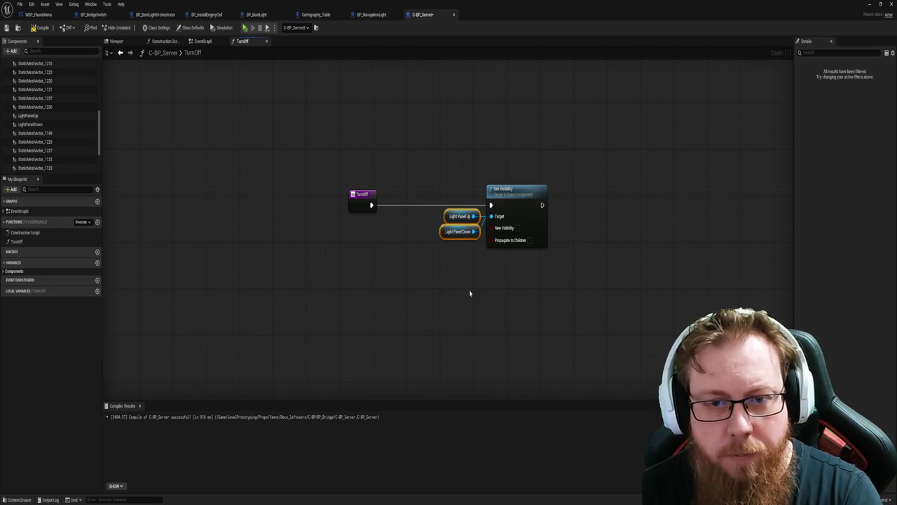
left_click(474, 293)
key("ctrl+s")
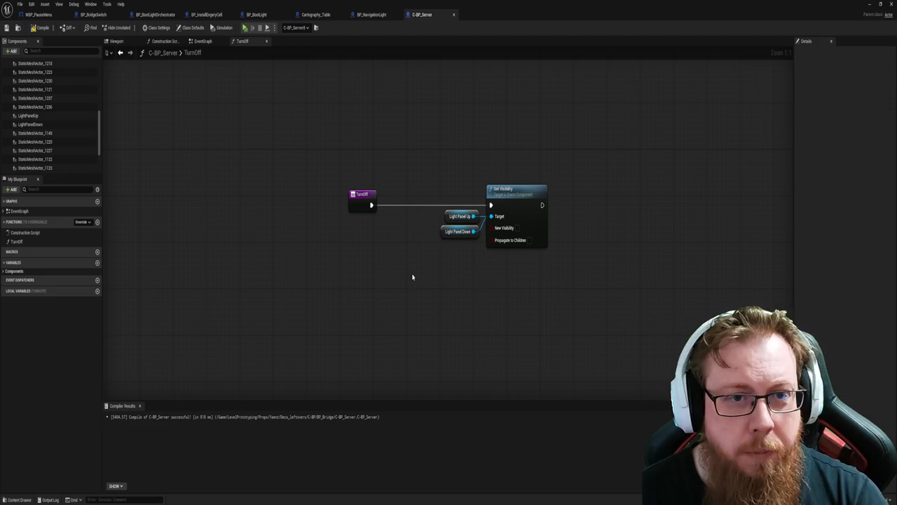
Duplicate TurnOff into a TurnOn function, compile, and reposition its Set Visibility nodes.
left_click(17, 241)
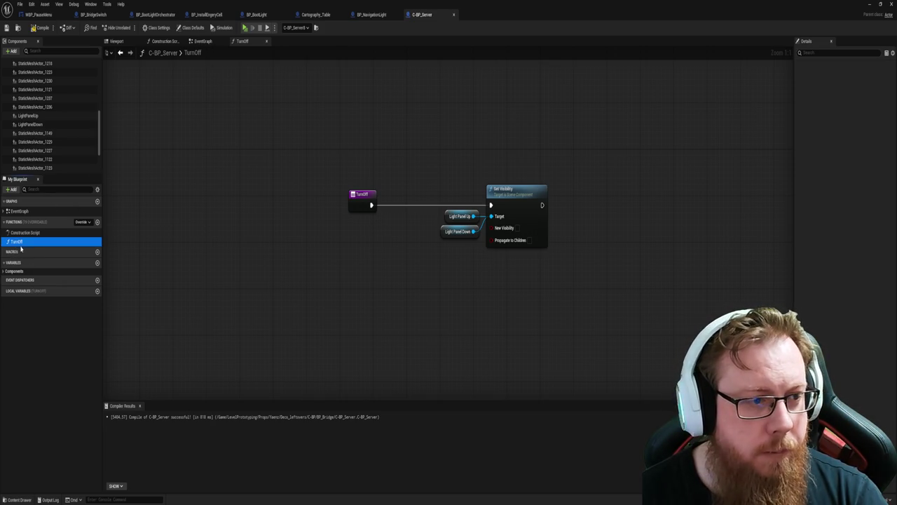
key("ctrl+d")
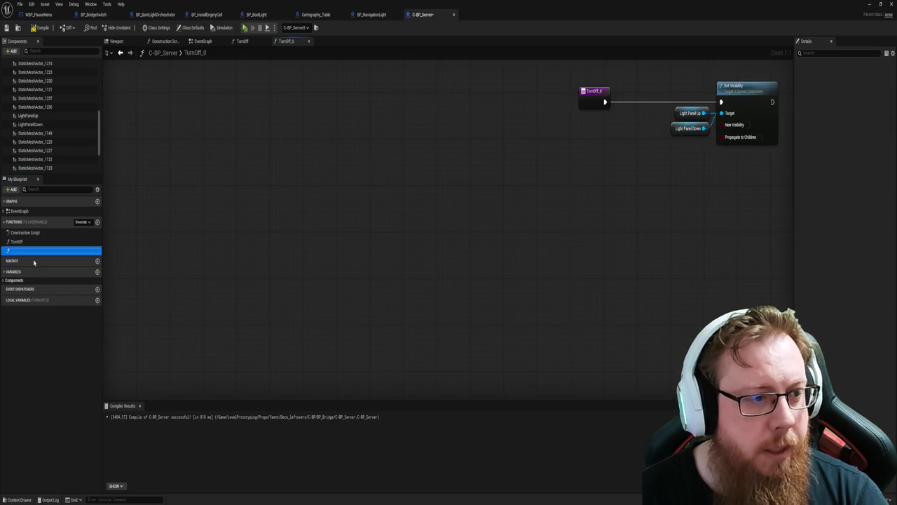
left_click(40, 252)
type("TurnOn")
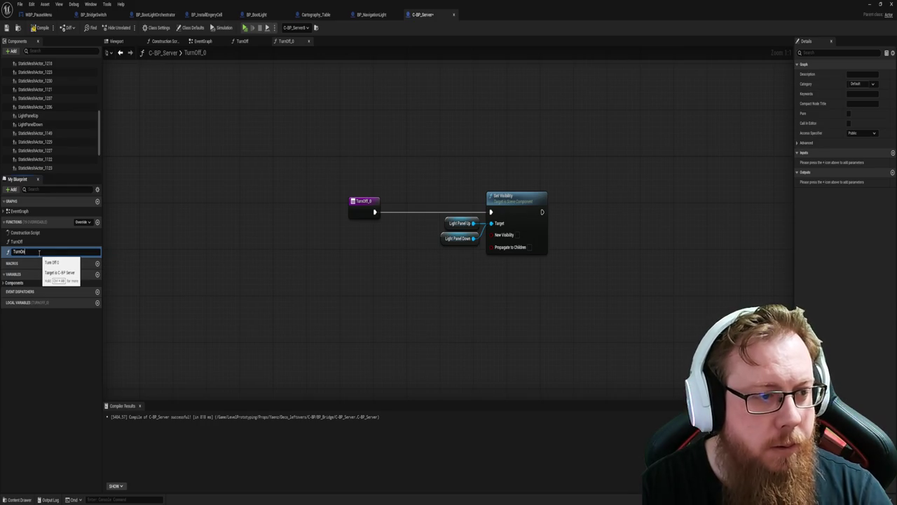
key("Return")
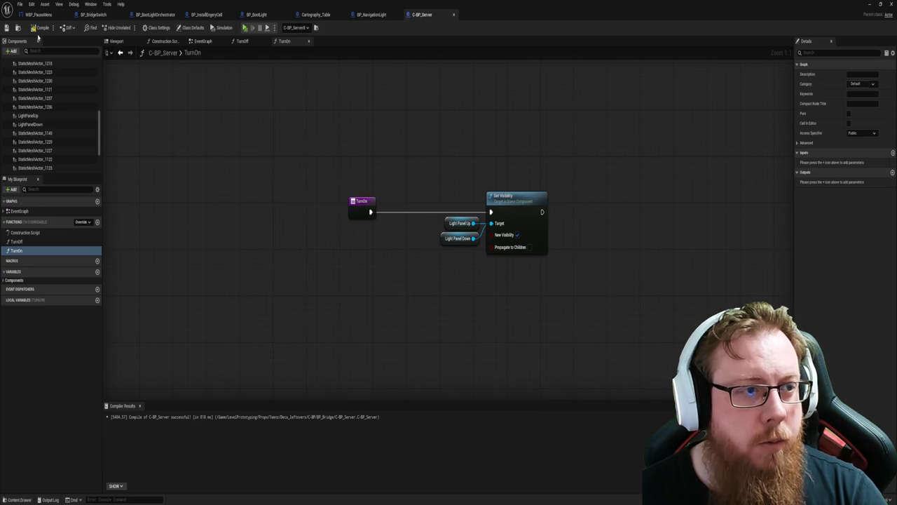
left_click(40, 28)
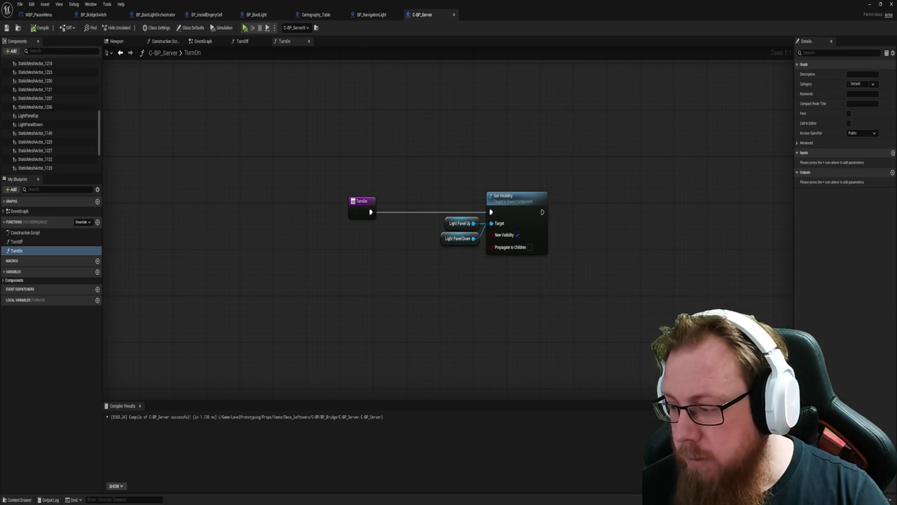
mouse_move(493, 310)
left_mouse_down()
mouse_move(395, 293)
mouse_move(411, 266)
mouse_move(381, 276)
left_mouse_up()
key("ctrl+a")
left_click(381, 277)
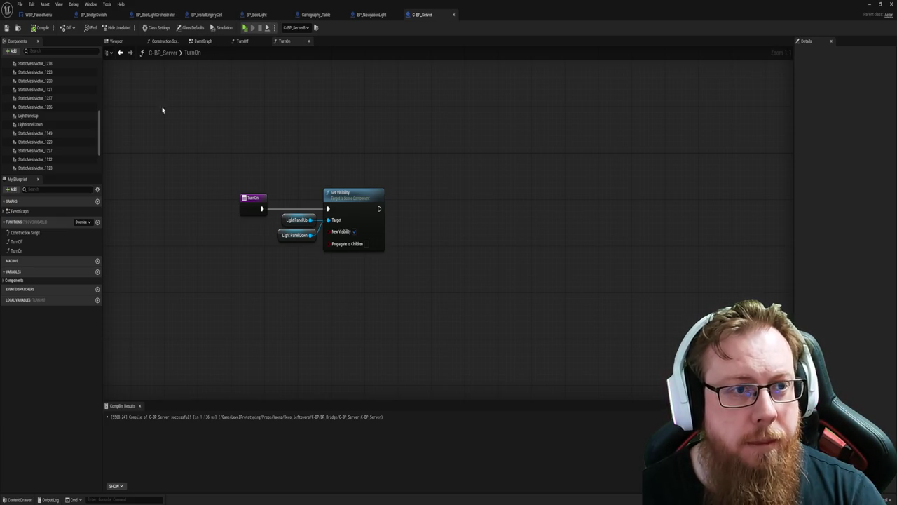
In the EventGraph, run Turn Off from BeginPlay and straighten the connections.
key("alt+Left")
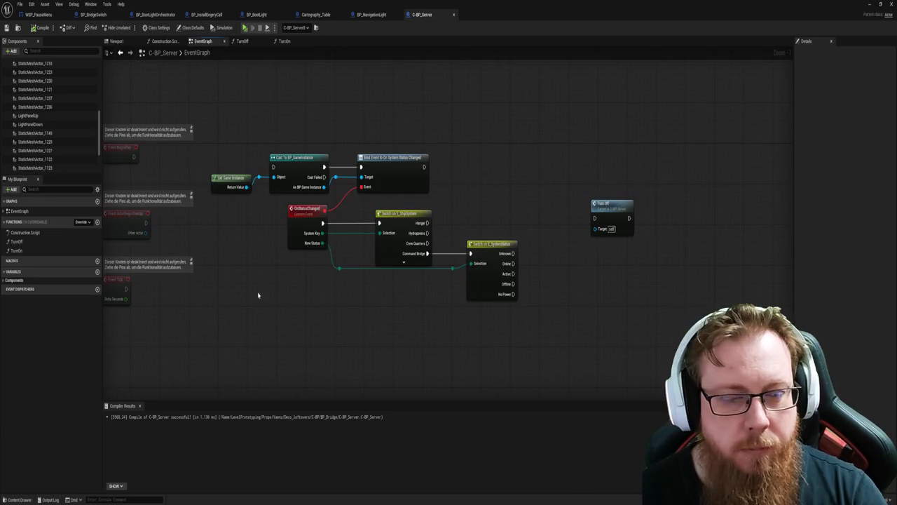
mouse_move(418, 314)
left_mouse_down()
mouse_move(327, 287)
mouse_move(407, 301)
left_mouse_up()
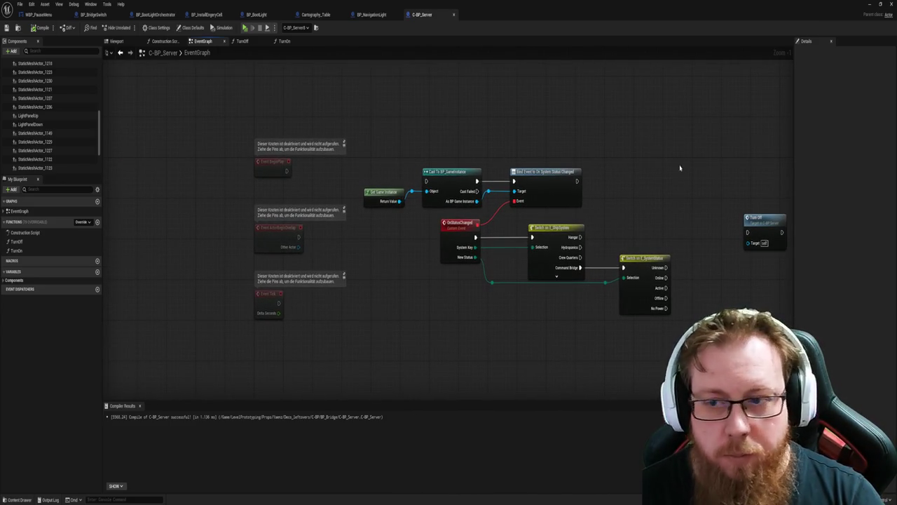
left_click_drag(763, 223, 339, 167)
mouse_move(286, 171)
left_mouse_down()
mouse_move(323, 176)
mouse_move(330, 163)
mouse_move(426, 181)
left_mouse_up()
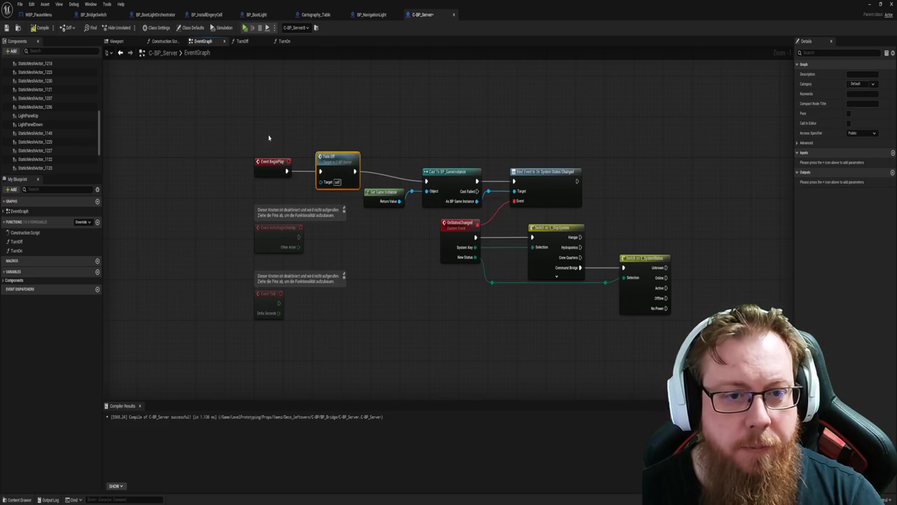
mouse_move(361, 144)
left_mouse_down()
mouse_move(652, 310)
mouse_move(663, 337)
left_mouse_up()
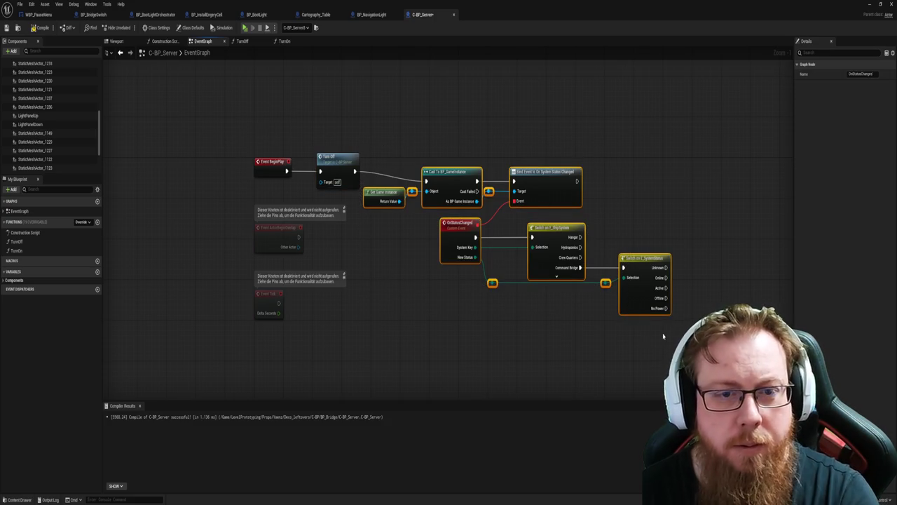
key("q")
Add a Turn On call driven by the Online and Active status pins.
left_click_drag(560, 333, 467, 330)
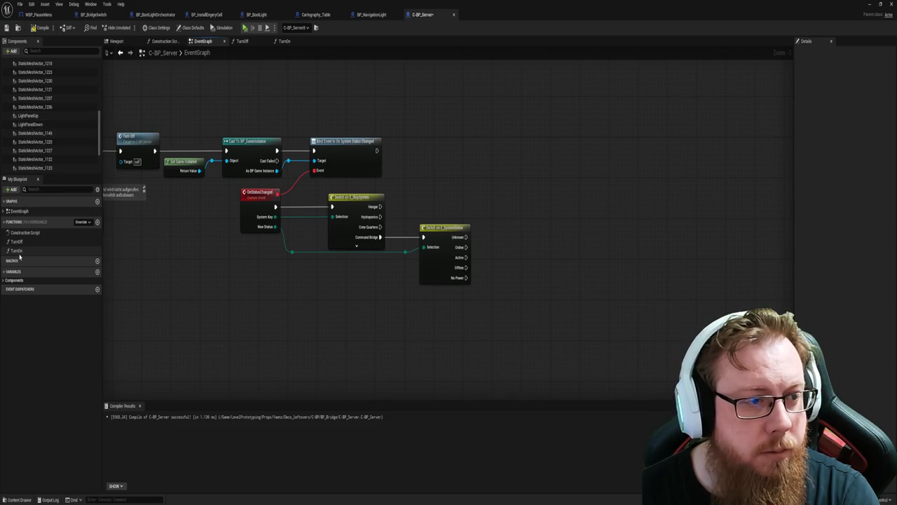
left_click_drag(17, 252, 519, 246)
left_click_drag(464, 258, 523, 264)
left_click_drag(533, 254, 547, 242)
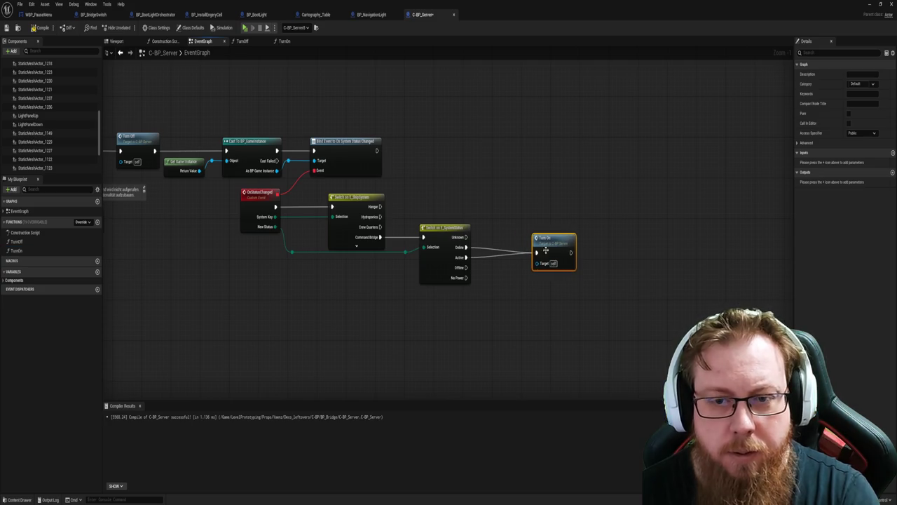
Add a Turn Off call for Offline, No Power and Unknown, then compile and return to the level.
mouse_move(16, 241)
left_mouse_down()
mouse_move(257, 278)
mouse_move(555, 289)
left_mouse_up()
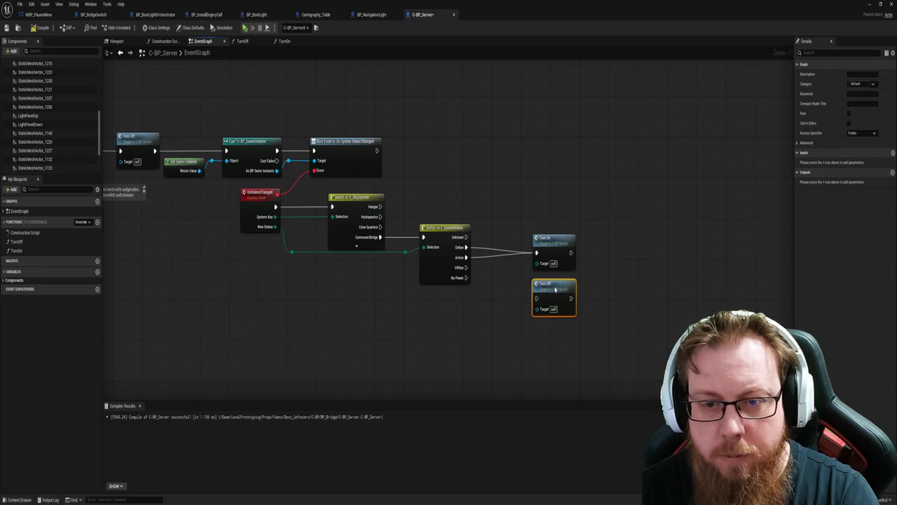
left_click(499, 322)
mouse_move(466, 267)
left_mouse_down()
mouse_move(525, 307)
mouse_move(536, 298)
left_mouse_up()
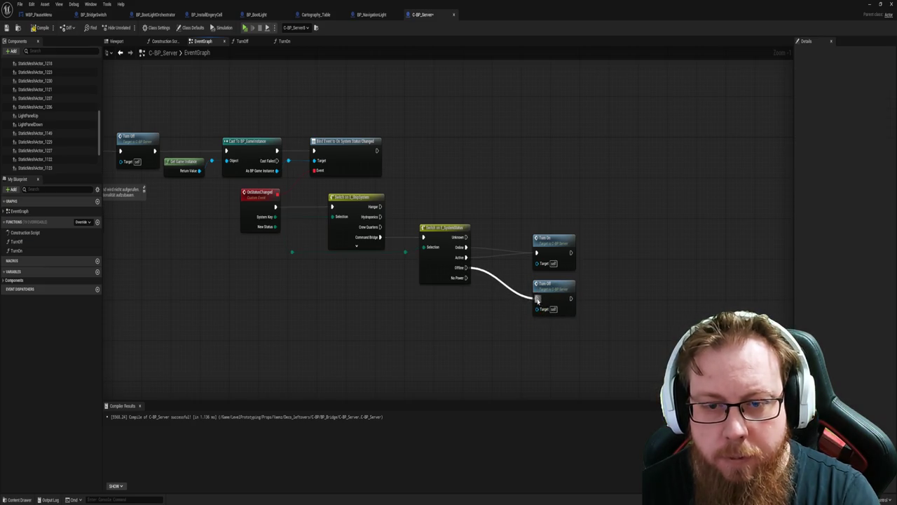
mouse_move(467, 279)
left_mouse_down()
mouse_move(554, 312)
mouse_move(537, 298)
left_mouse_up()
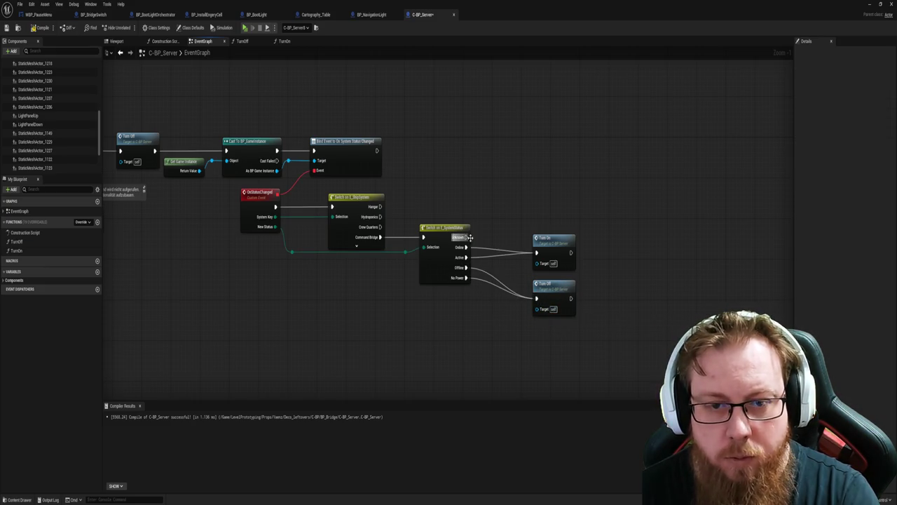
left_click_drag(467, 237, 536, 298)
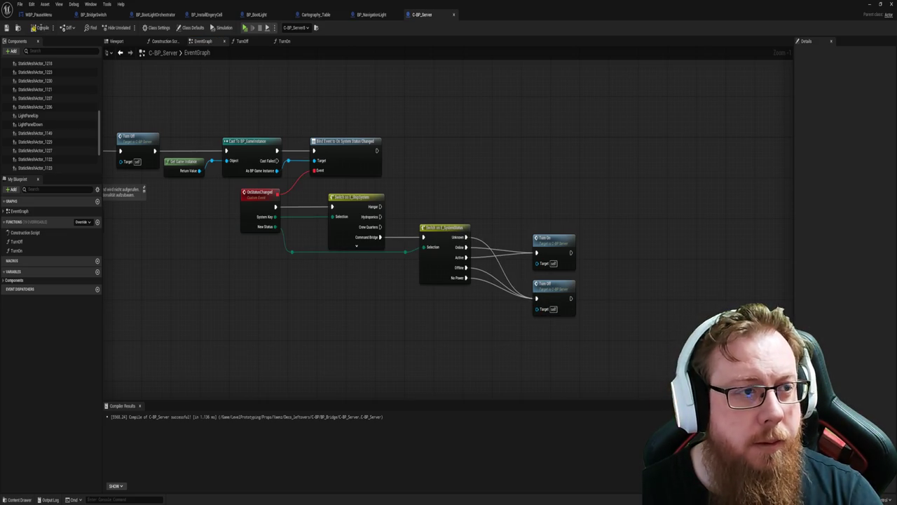
left_click(39, 28)
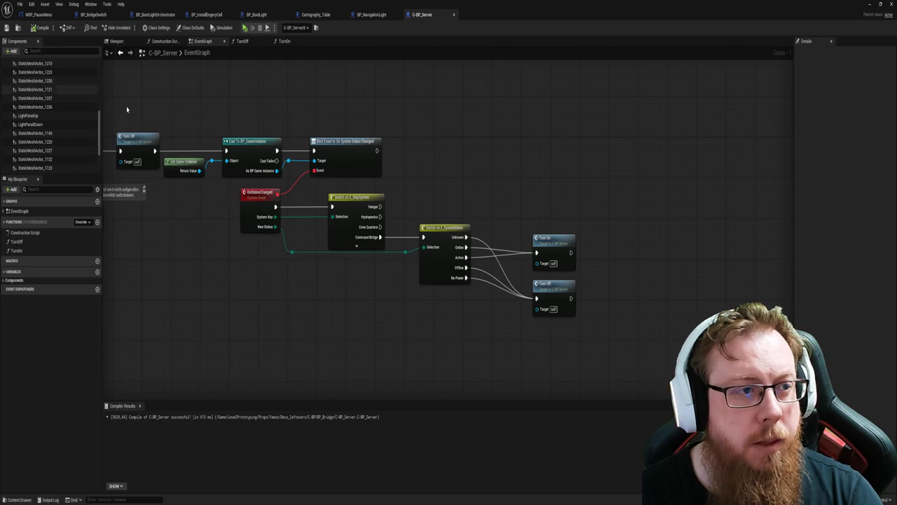
left_click(869, 5)
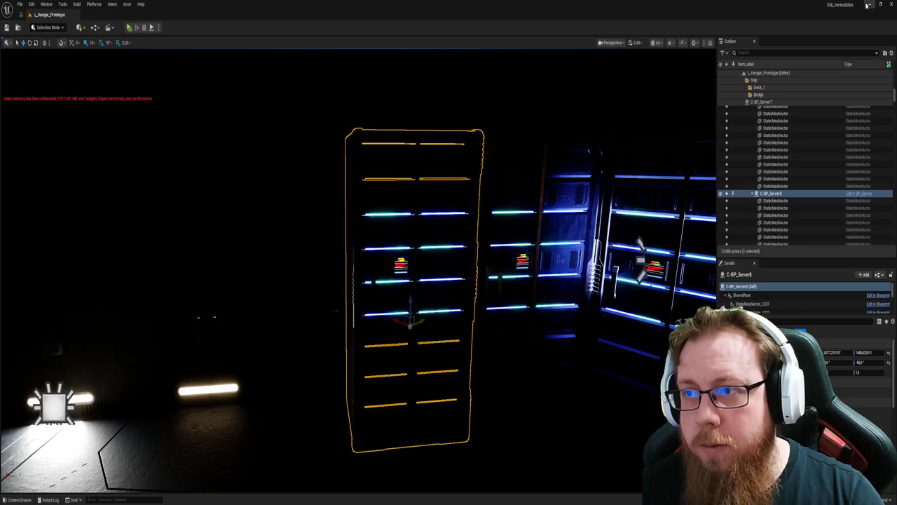
Select the server rack in the level and orbit to view its front.
mouse_move(390, 325)
left_mouse_down()
mouse_move(350, 329)
mouse_move(365, 309)
mouse_move(353, 272)
left_mouse_up()
left_click(353, 273)
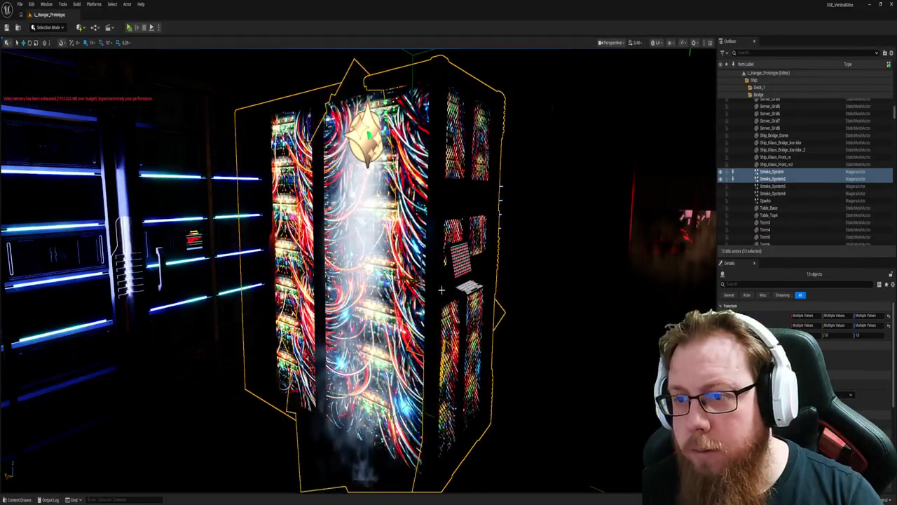
mouse_move(445, 252)
left_mouse_down()
mouse_move(336, 256)
mouse_move(428, 287)
mouse_move(418, 268)
left_mouse_up()
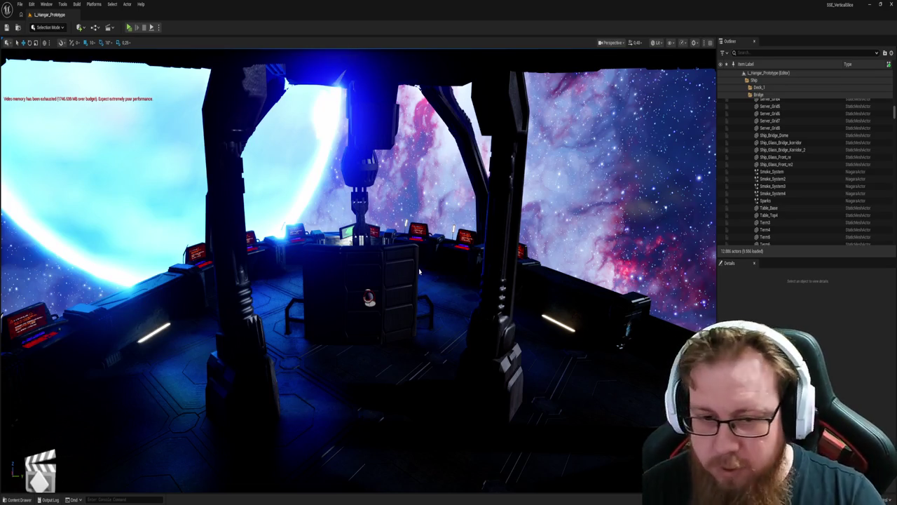
Play-test the level, stop it, and bring up the Save Content prompt.
key("alt+p")
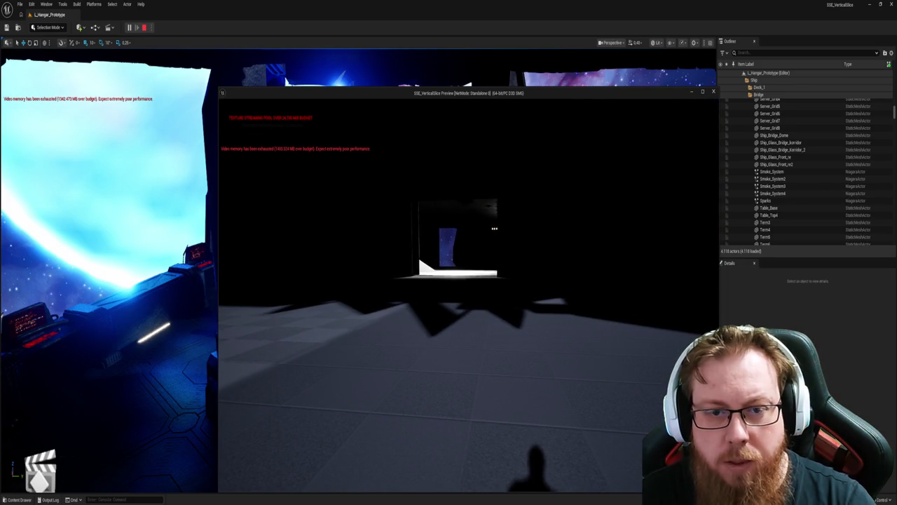
key("Escape")
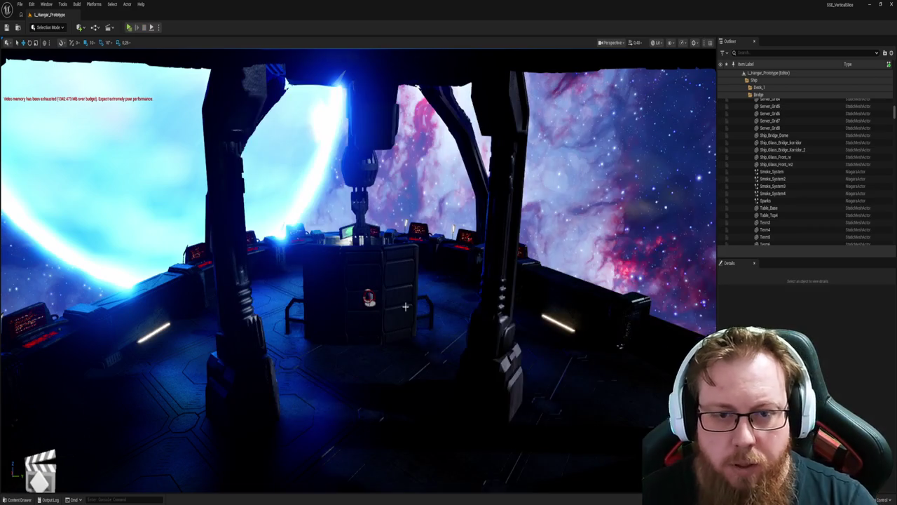
right_click(425, 348)
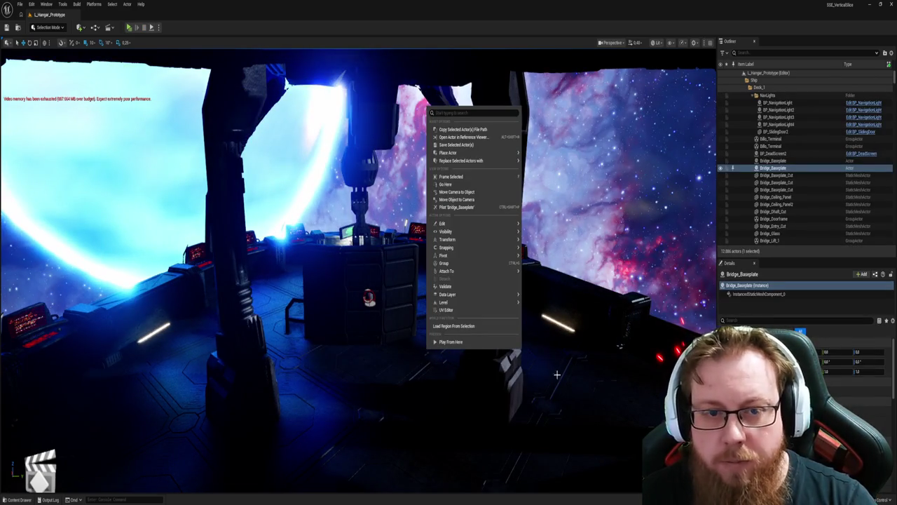
key("Escape")
key("ctrl+s")
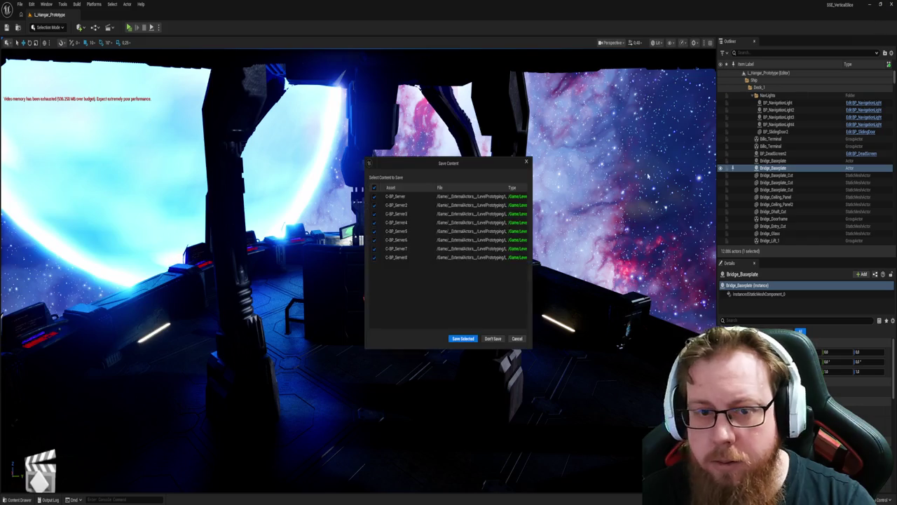
Save the selected C-BP_Server actors and minimize the launcher while SSE_VerticalSlice reloads.
left_click(462, 339)
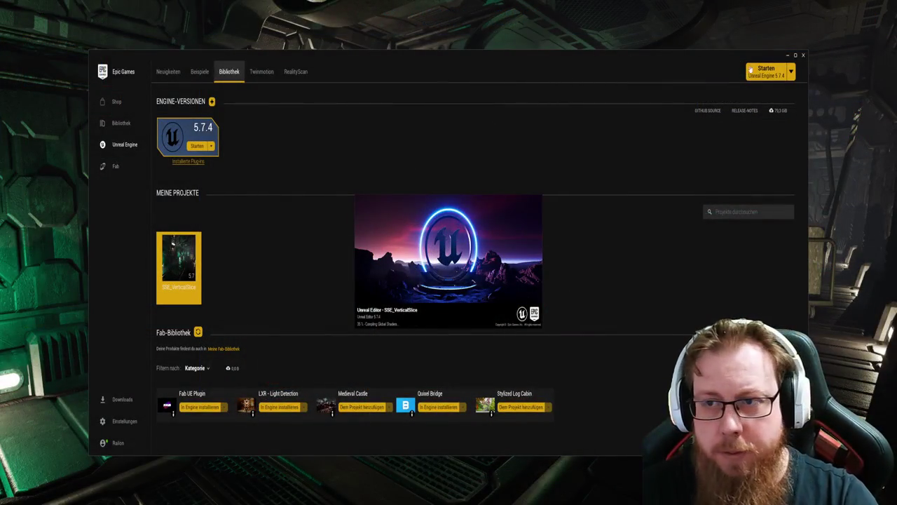
left_click(787, 56)
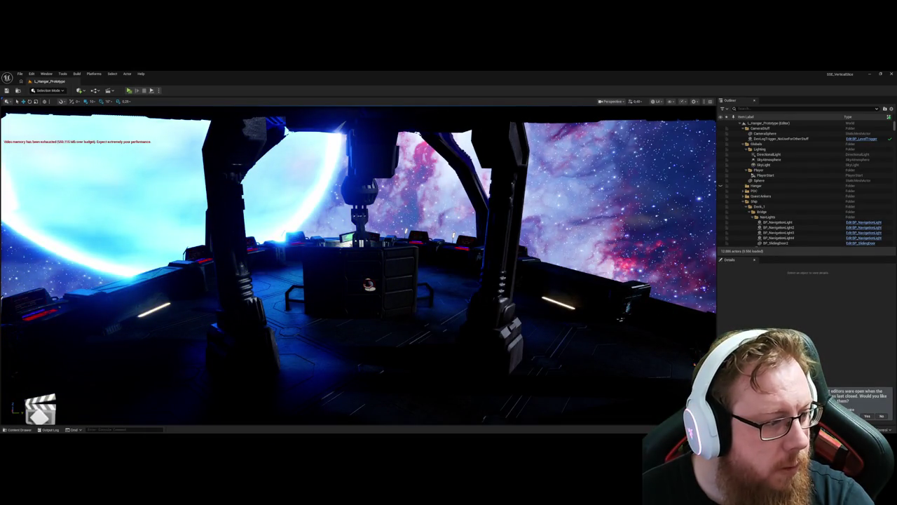
Open L_MainMenu from the LevelPrototyping folder in the Content Drawer and start playing it.
mouse_move(350, 281)
left_mouse_down()
mouse_move(379, 259)
mouse_move(225, 267)
mouse_move(315, 281)
mouse_move(353, 298)
mouse_move(382, 281)
left_mouse_up()
key("ctrl+space")
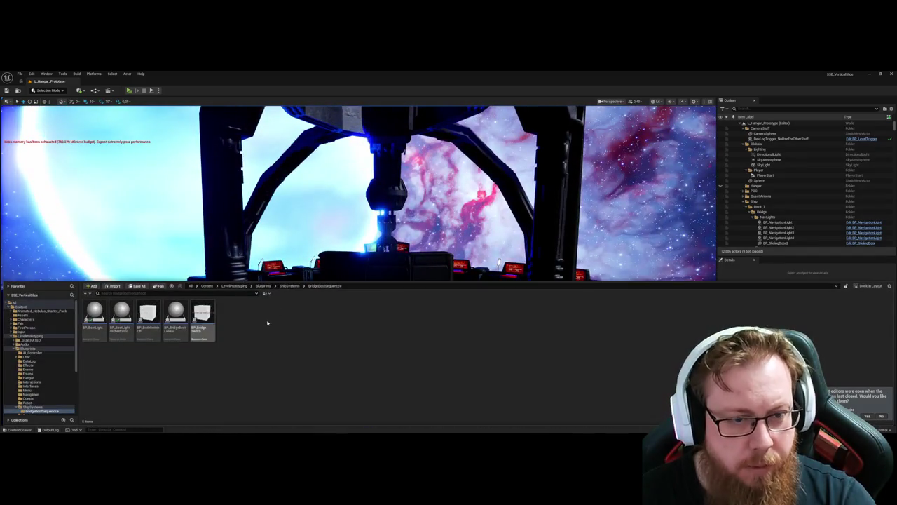
left_click(237, 286)
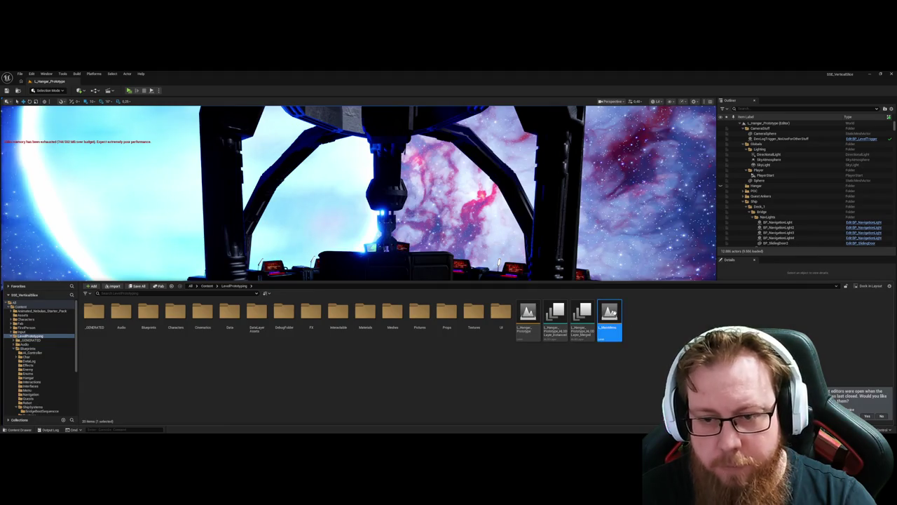
double_click(609, 315)
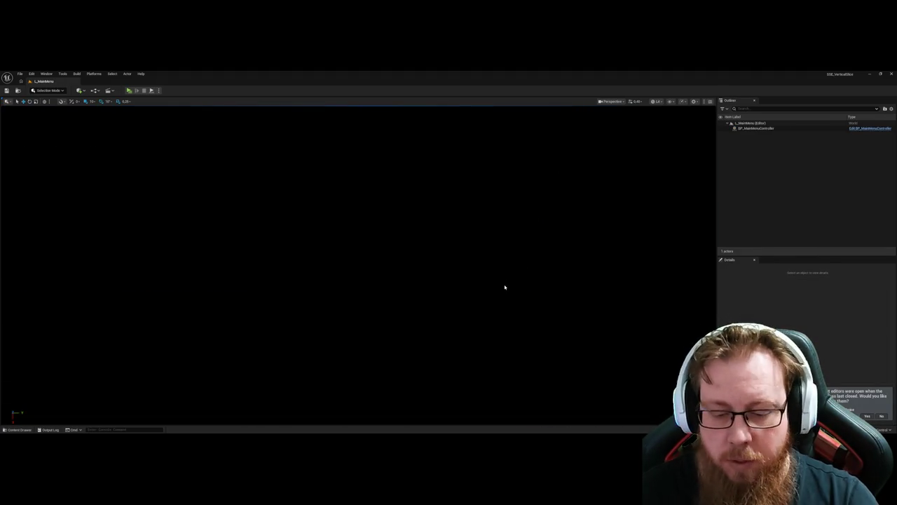
key("alt+p")
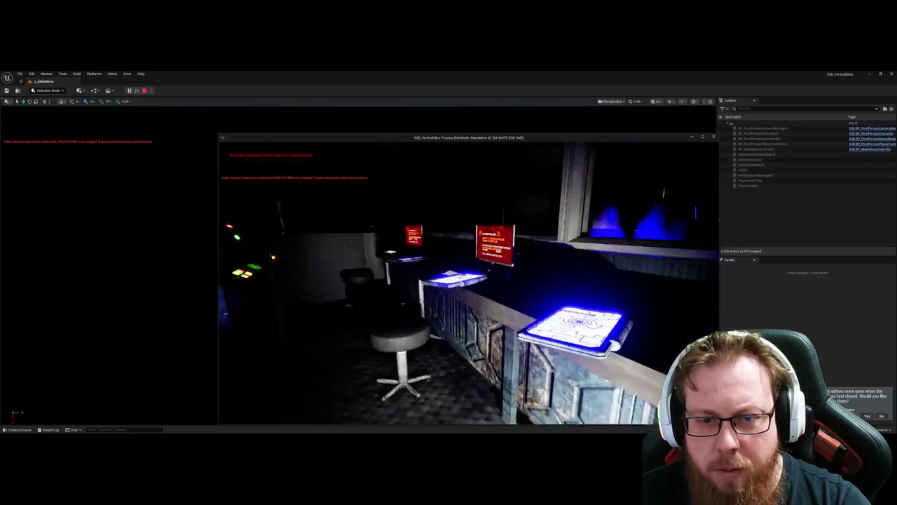
Restart the L_MainMenu play session, start a NEW GAME, then stop playing.
key("e")
key("e")
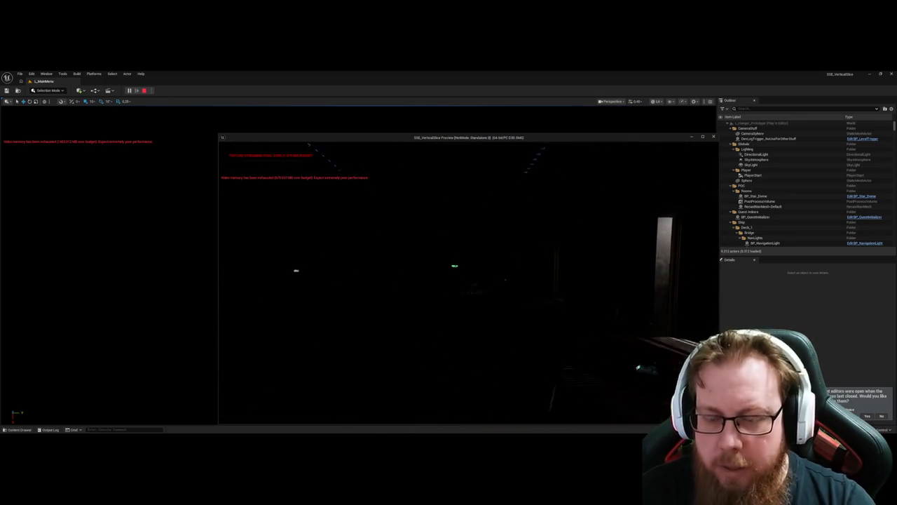
key("Escape")
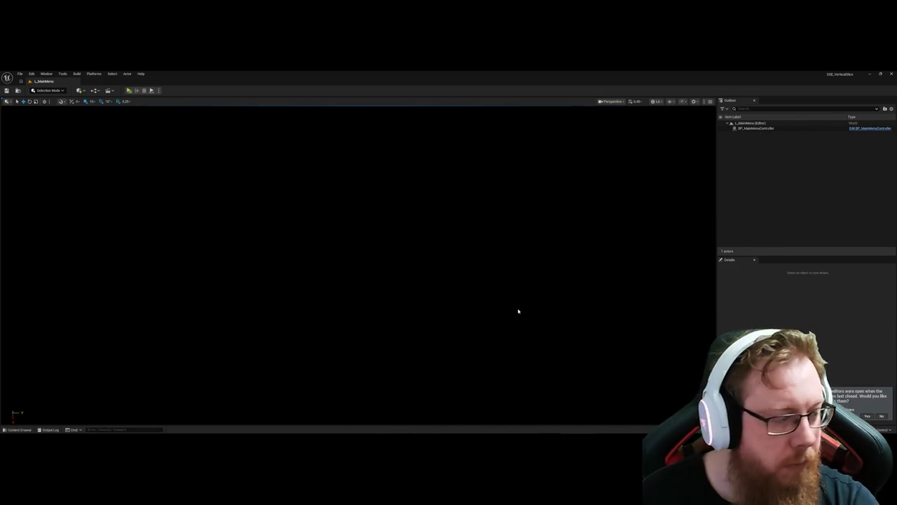
key("alt+p")
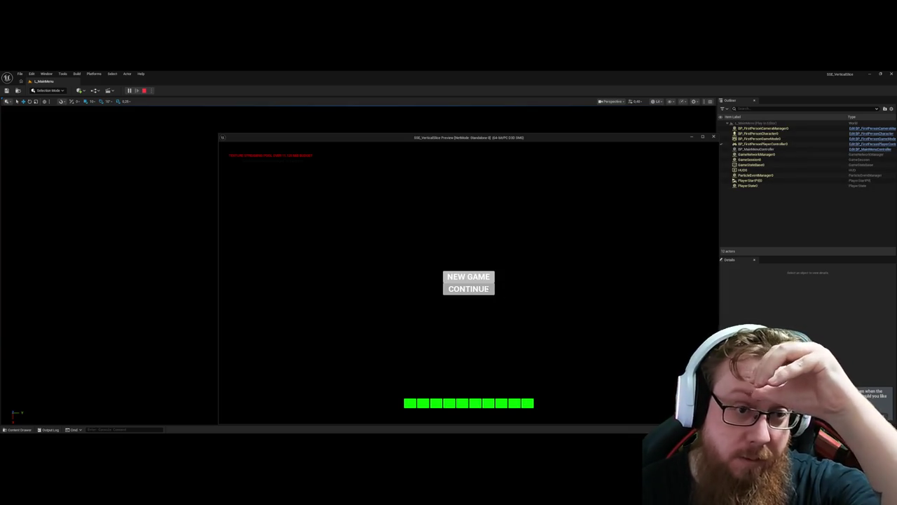
left_click(469, 288)
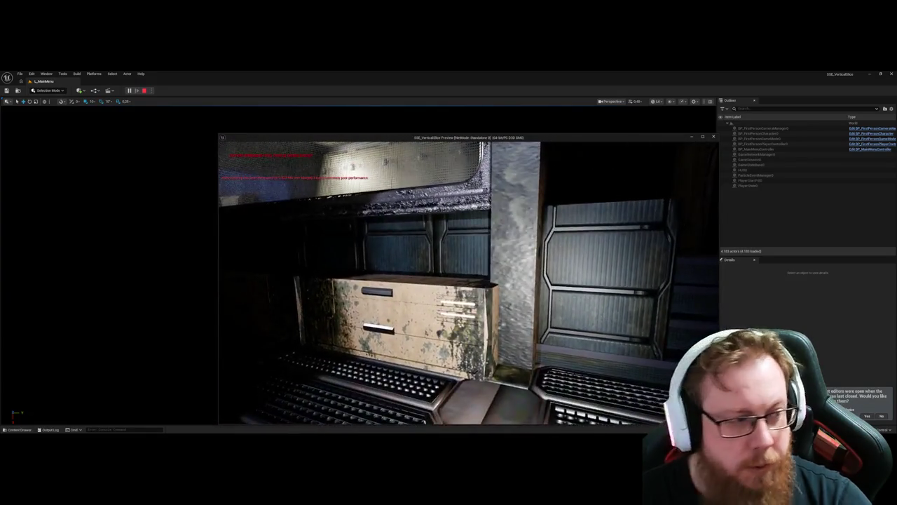
key("Escape")
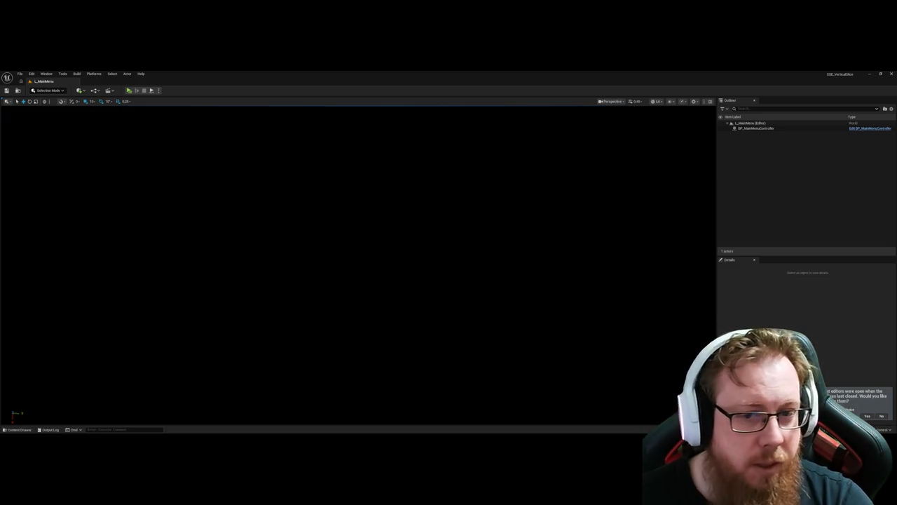
Open L_Hangar_Prototype from the Content Drawer and fly toward the dark stairway.
key("ctrl+space")
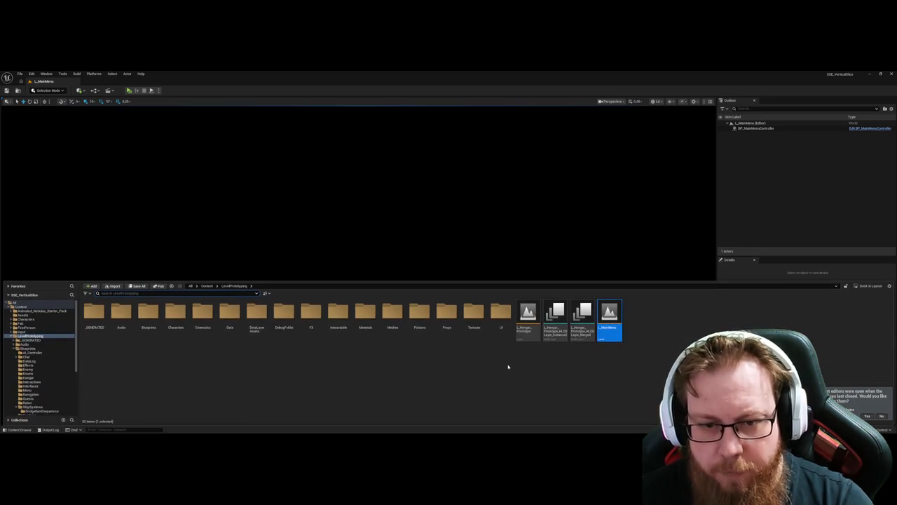
double_click(529, 317)
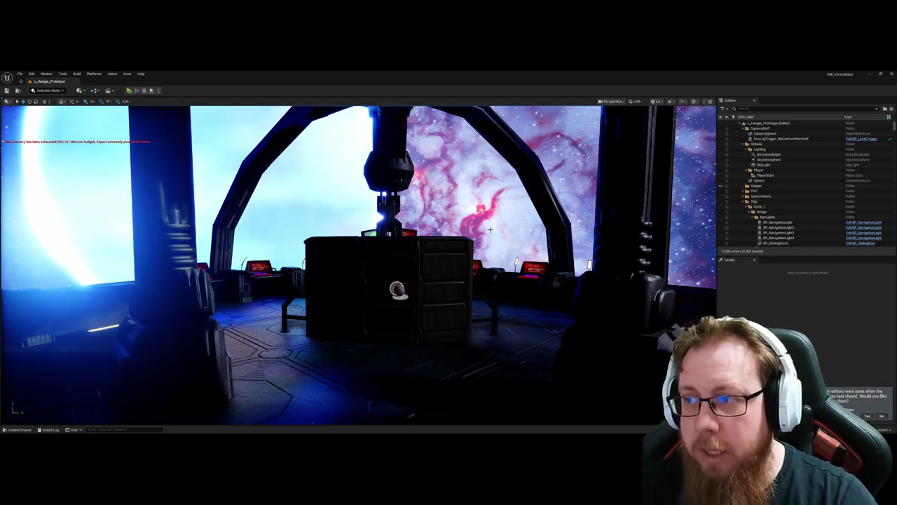
mouse_move(490, 229)
left_mouse_down()
mouse_move(490, 217)
mouse_move(231, 218)
mouse_move(491, 309)
left_mouse_up()
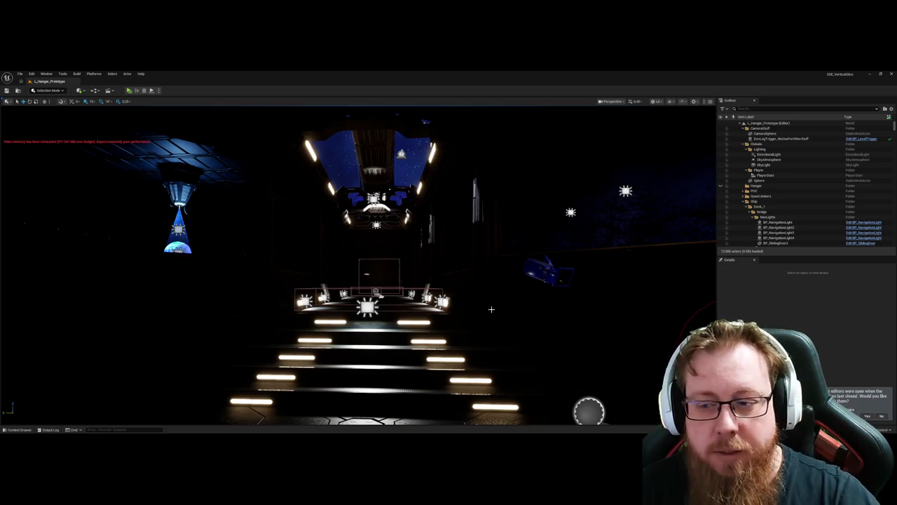
mouse_move(441, 326)
left_mouse_down()
mouse_move(534, 326)
mouse_move(438, 326)
mouse_move(442, 266)
mouse_move(412, 258)
mouse_move(410, 224)
mouse_move(414, 246)
mouse_move(405, 247)
mouse_move(406, 223)
mouse_move(399, 236)
left_mouse_up()
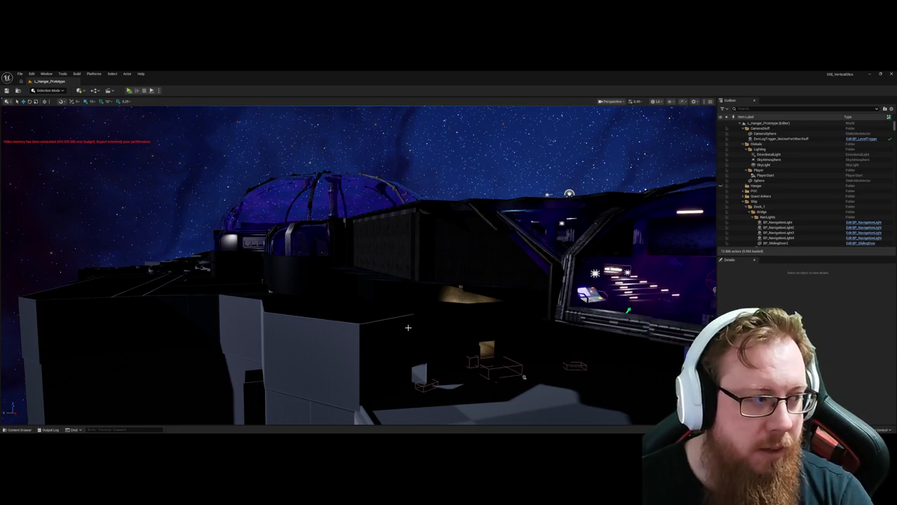
Fly around the ship's lit interior, the blue-lit dome and the hangar bay.
mouse_move(441, 319)
left_mouse_down()
mouse_move(539, 317)
mouse_move(450, 160)
left_mouse_up()
mouse_move(461, 305)
left_mouse_down()
mouse_move(449, 267)
mouse_move(420, 267)
left_mouse_up()
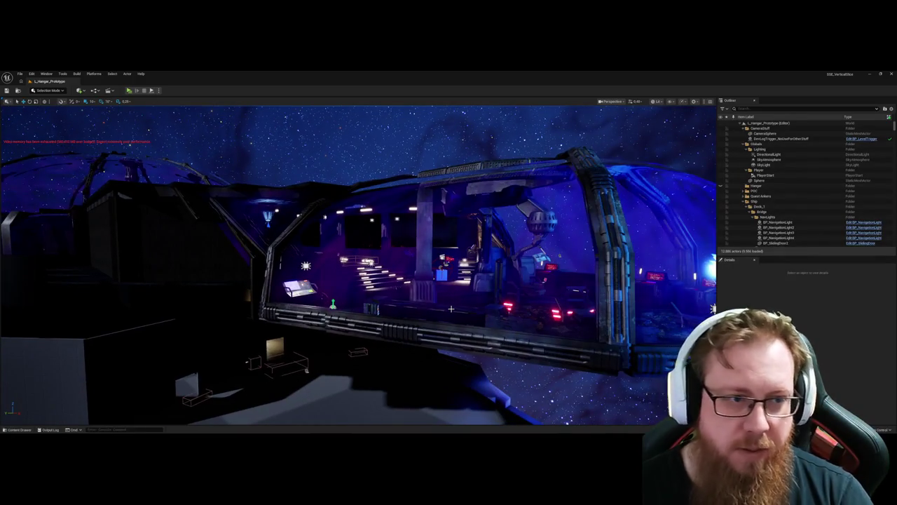
mouse_move(449, 308)
left_mouse_down()
mouse_move(379, 300)
mouse_move(421, 282)
left_mouse_up()
left_click_drag(379, 254, 382, 252)
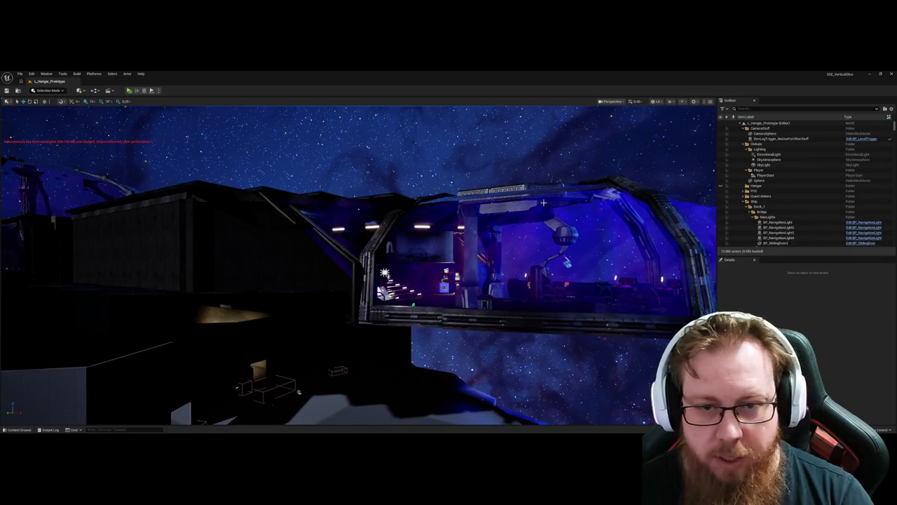
mouse_move(447, 267)
left_mouse_down()
mouse_move(477, 265)
mouse_move(485, 276)
left_mouse_up()
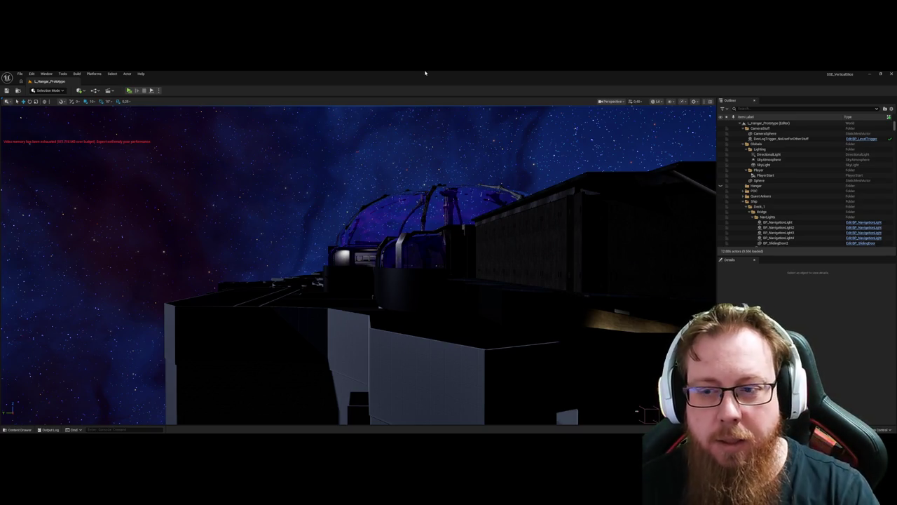
mouse_move(526, 285)
left_mouse_down()
mouse_move(512, 245)
mouse_move(527, 285)
mouse_move(462, 260)
left_mouse_up()
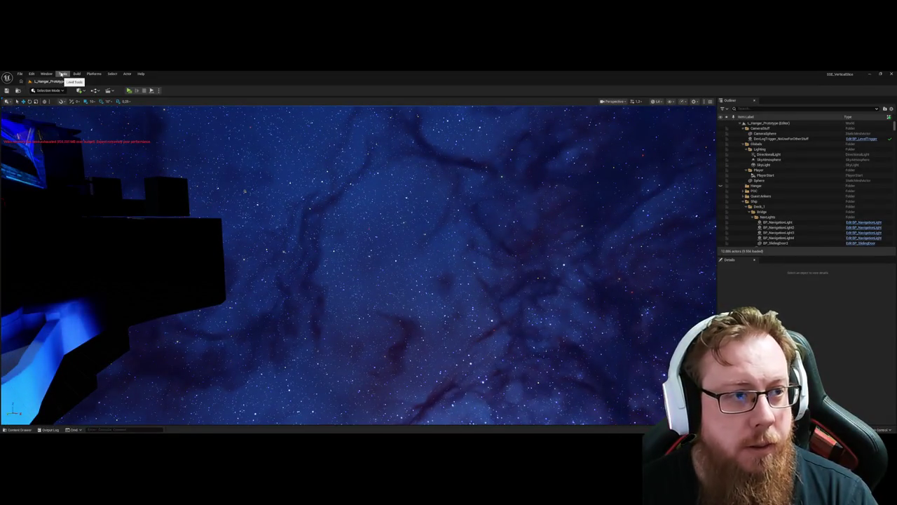
Open Window > World Partition > Data Layers Outliner and load the DL_POI_Area layer.
left_click(49, 73)
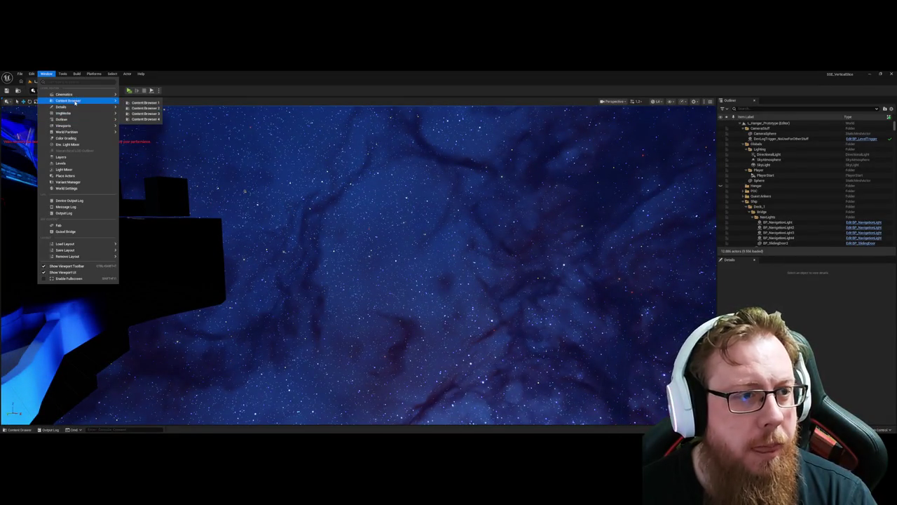
mouse_move(89, 120)
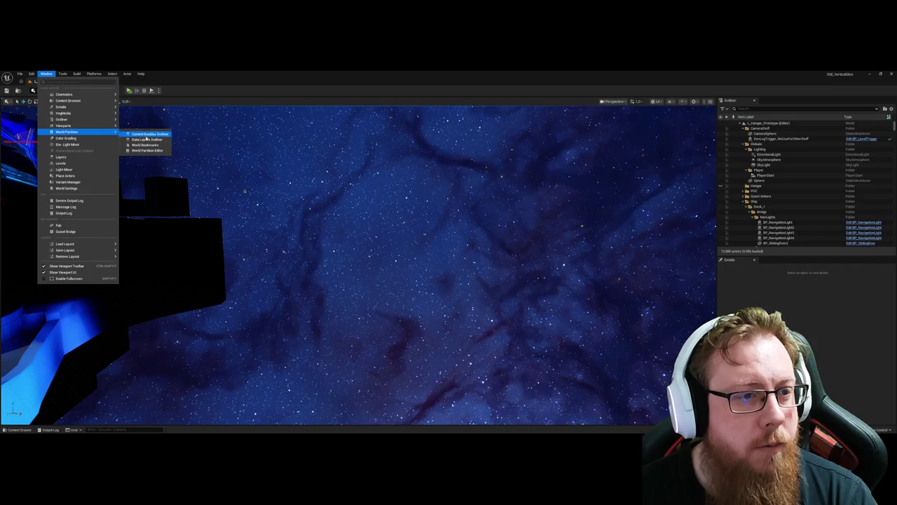
left_click(147, 139)
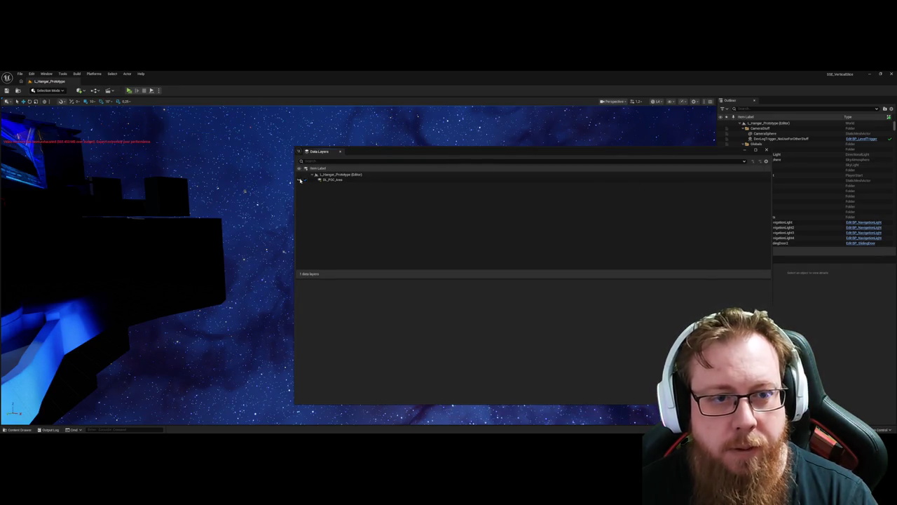
left_click(300, 180)
Fly through the ship's corridors and hangar toward the dome and bright sphere.
mouse_move(232, 330)
left_mouse_down()
mouse_move(232, 291)
mouse_move(246, 288)
mouse_move(228, 281)
mouse_move(234, 263)
left_mouse_up()
left_click_drag(449, 255, 449, 256)
left_click_drag(523, 346, 523, 345)
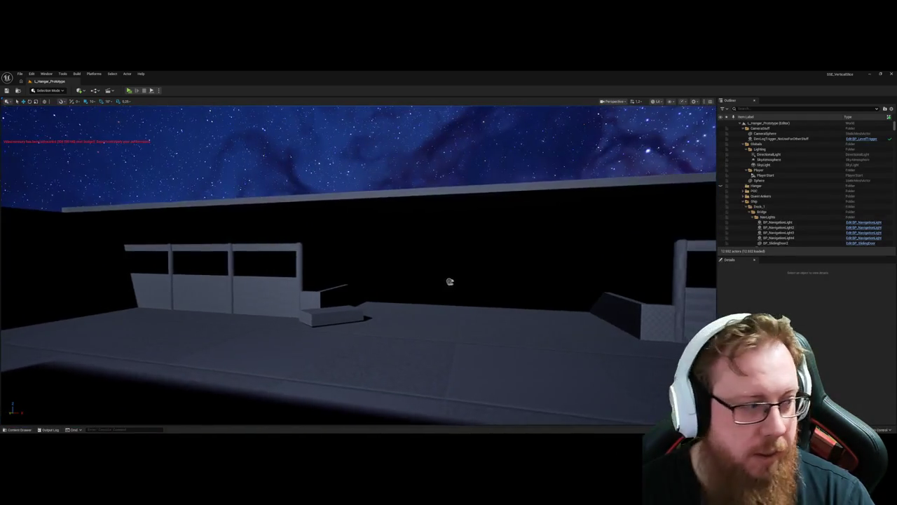
left_click_drag(450, 300, 360, 294)
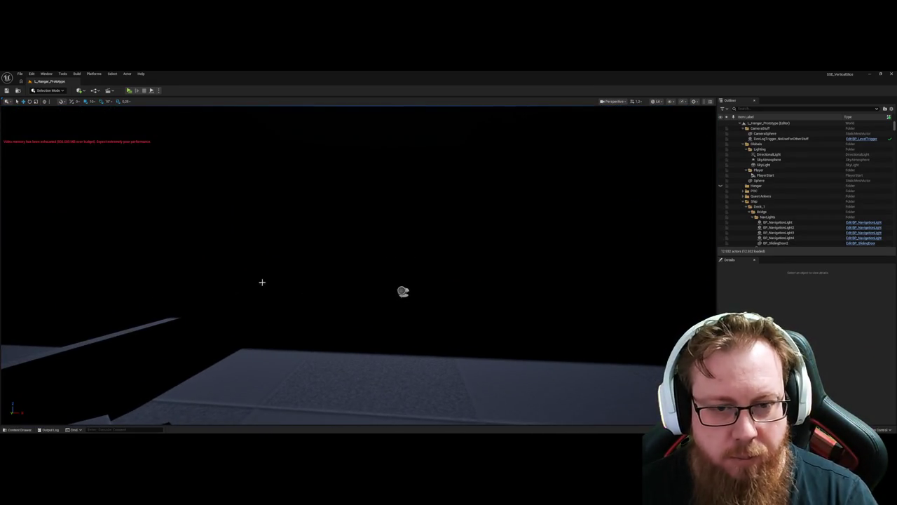
left_click_drag(589, 319, 491, 308)
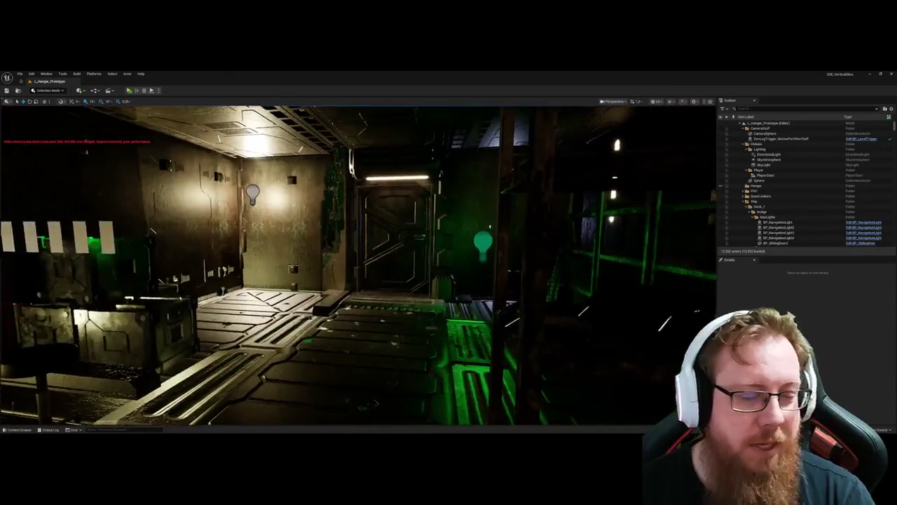
left_click_drag(346, 280, 346, 277)
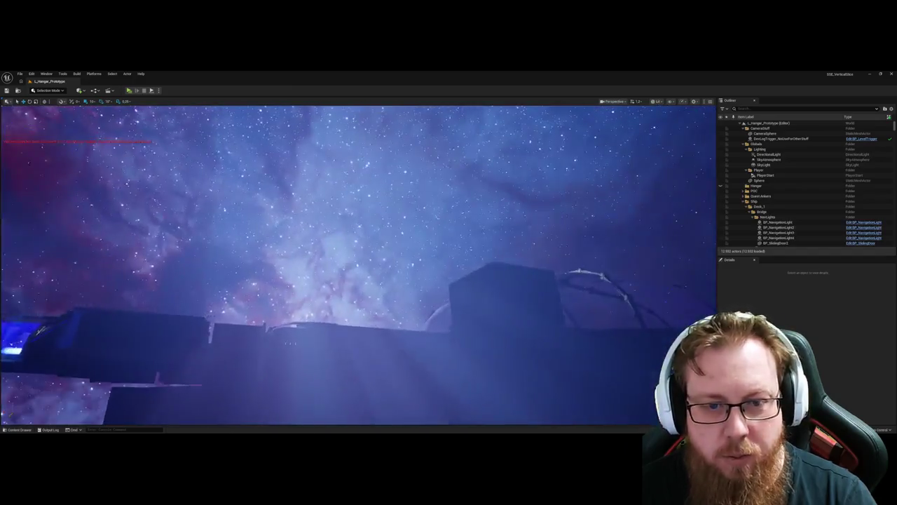
left_click_drag(346, 276, 294, 263)
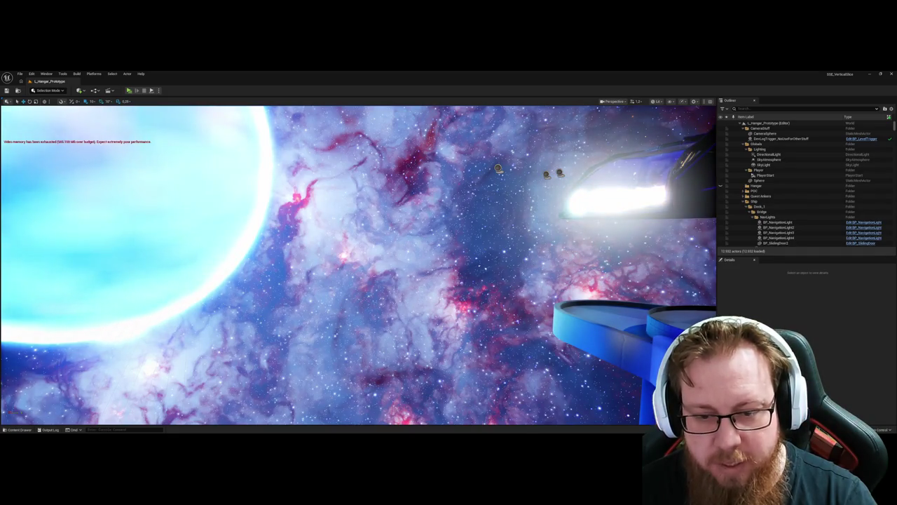
Bring the Data Layers window forward and unload the DL_POI_Area layer.
left_click(541, 410)
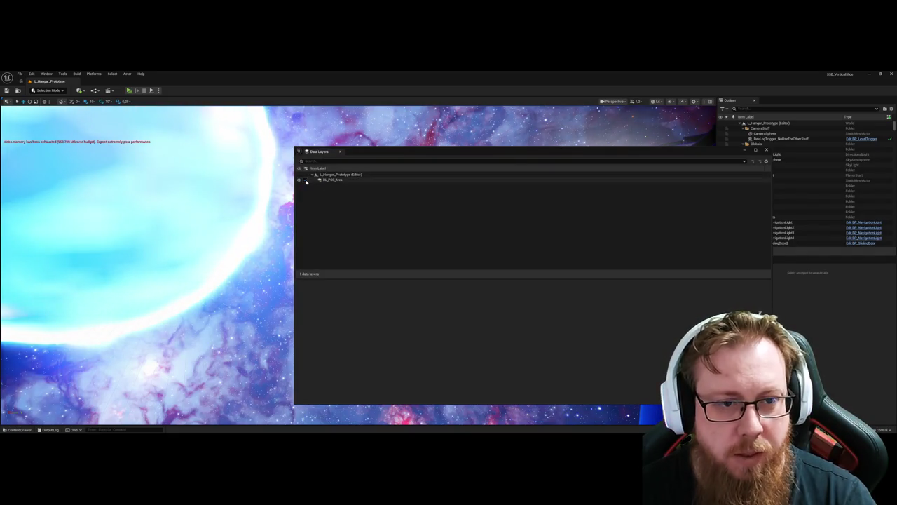
left_click(253, 267)
mouse_move(253, 266)
left_mouse_down()
mouse_move(154, 266)
mouse_move(449, 258)
mouse_move(498, 266)
mouse_move(479, 275)
left_mouse_up()
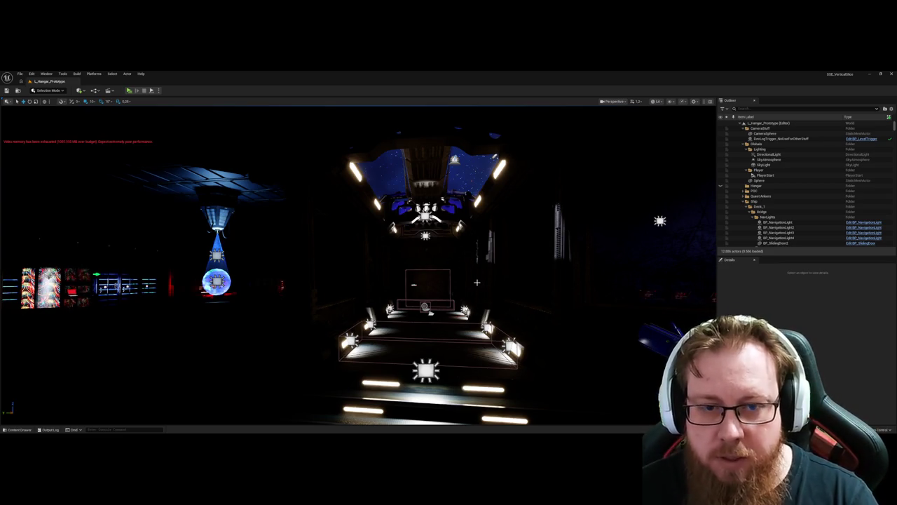
Fly down the ship's corridor, through the door onto the bridge, and into the lounge deck beyond.
mouse_move(439, 293)
left_mouse_down()
mouse_move(441, 274)
mouse_move(491, 275)
mouse_move(336, 275)
mouse_move(440, 293)
left_mouse_up()
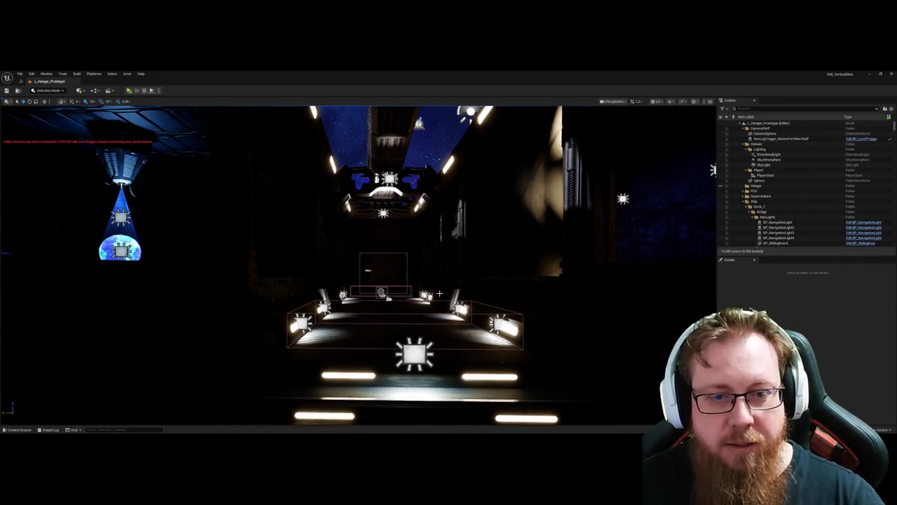
left_click_drag(436, 297, 431, 261)
mouse_move(369, 314)
left_mouse_down()
mouse_move(334, 282)
mouse_move(368, 263)
mouse_move(330, 267)
mouse_move(408, 290)
left_mouse_up()
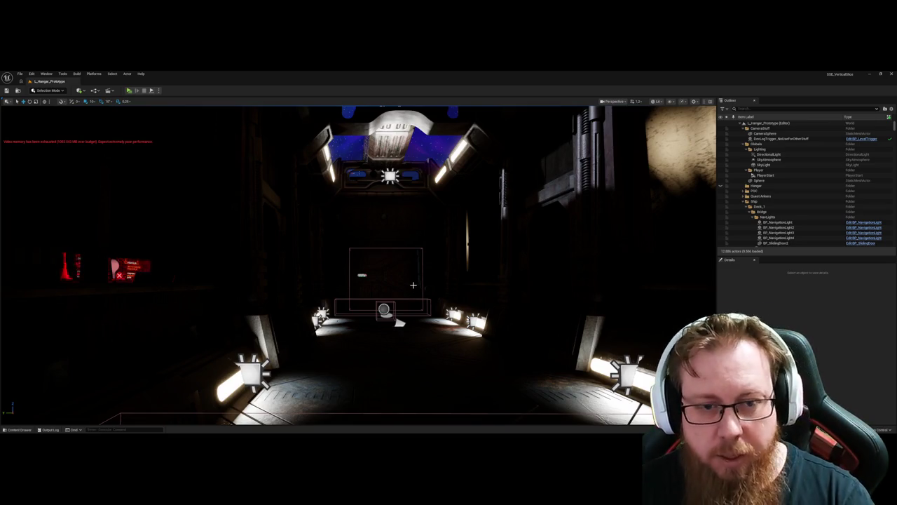
mouse_move(409, 290)
left_mouse_down()
mouse_move(412, 261)
mouse_move(343, 268)
mouse_move(425, 291)
mouse_move(416, 288)
left_mouse_up()
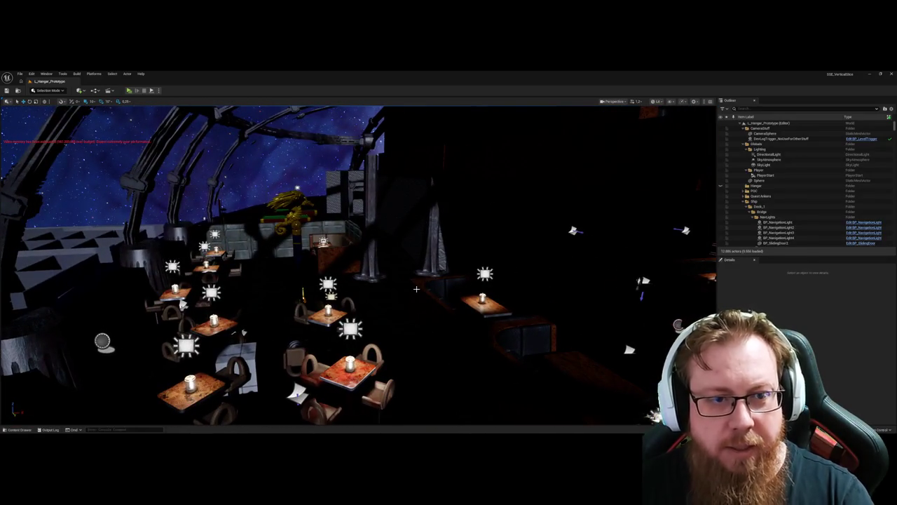